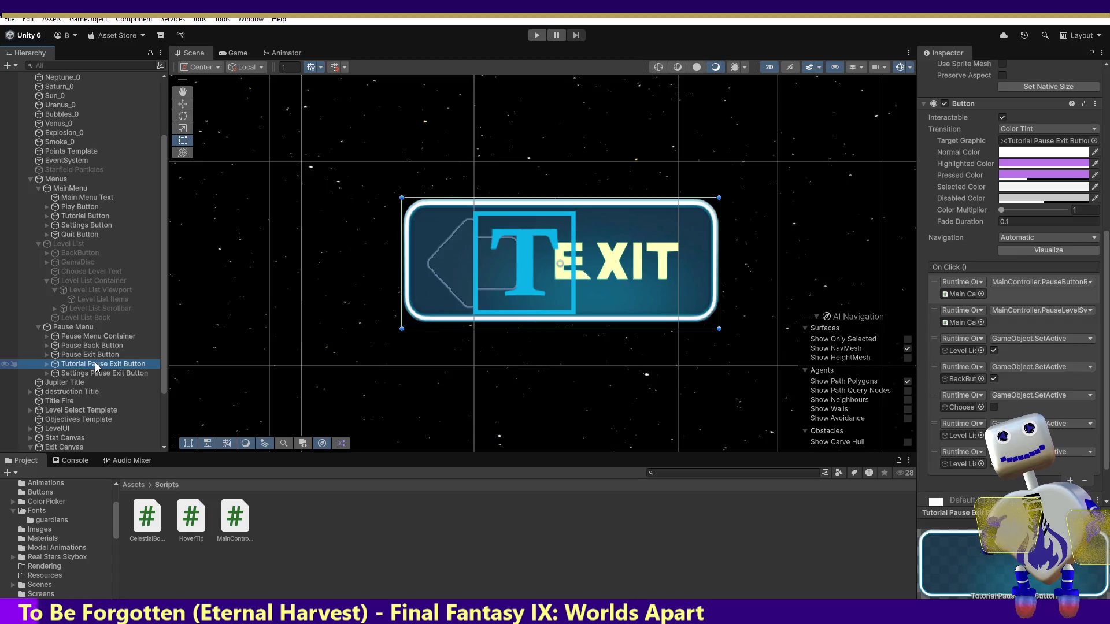
Step: Add a new On Click action to the Tutorial Pause Exit Button targeting Level List
click(96, 357)
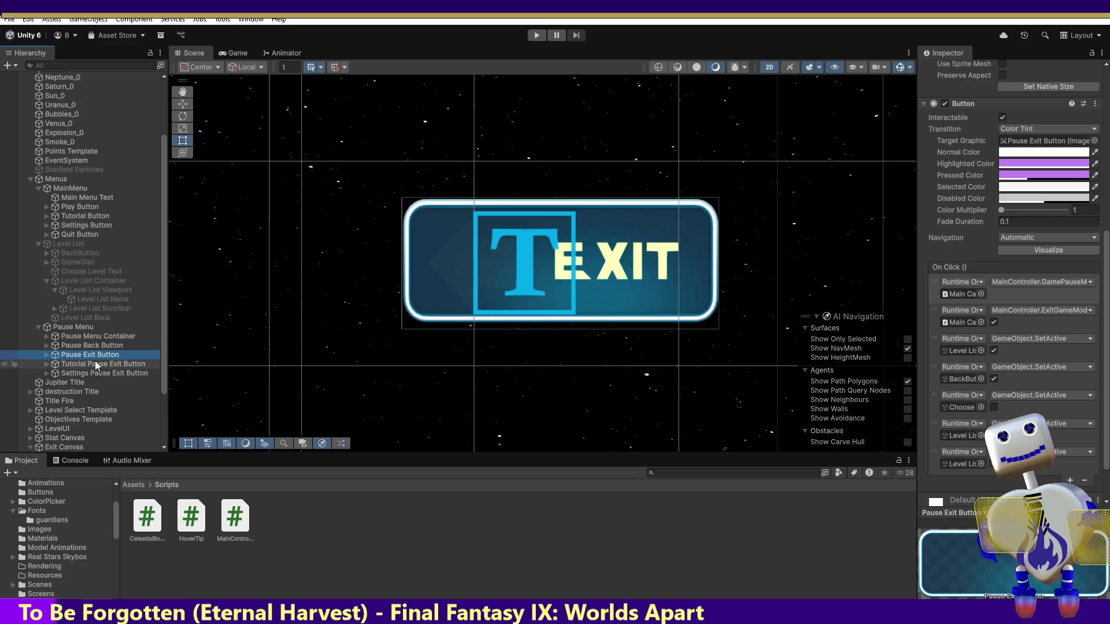
click(96, 364)
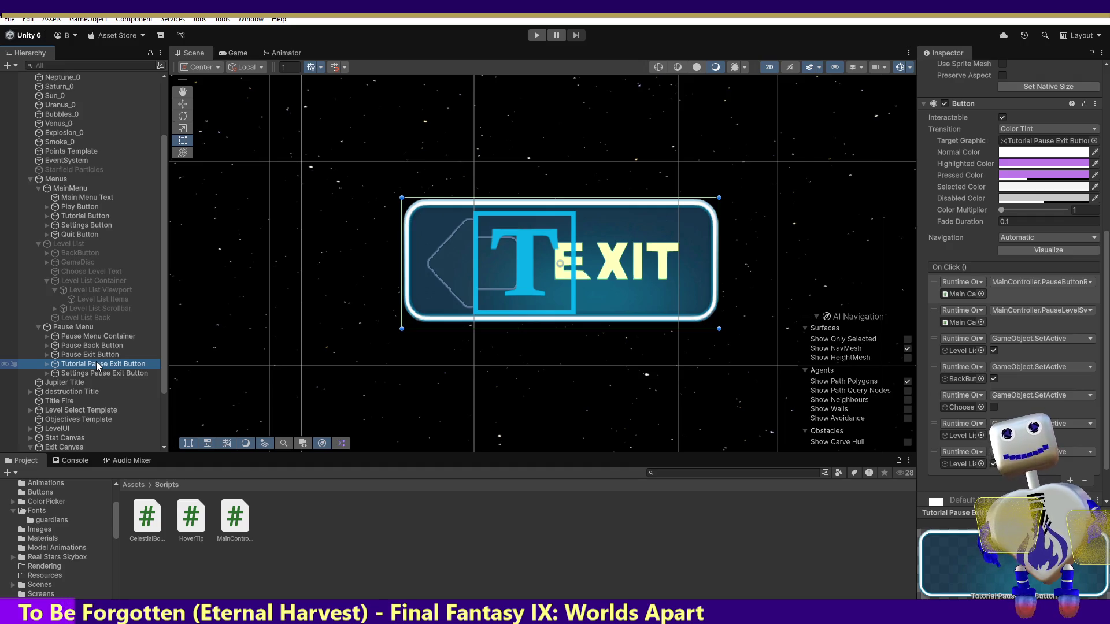
click(1071, 480)
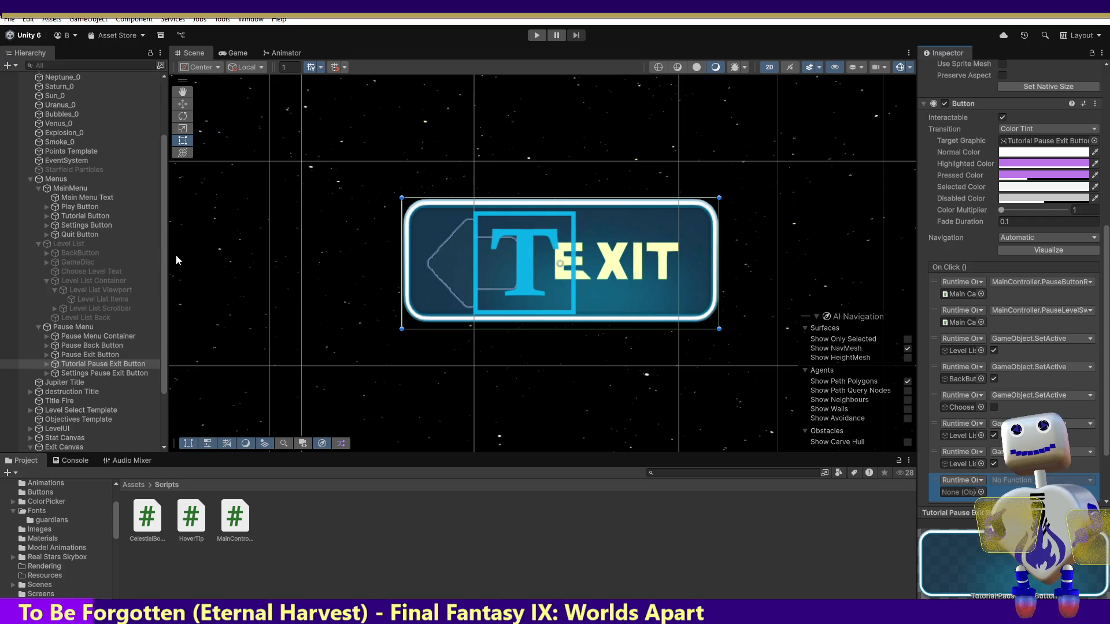
mouse_move(98, 364)
mouse_down()
mouse_move(242, 290)
mouse_move(961, 492)
mouse_up()
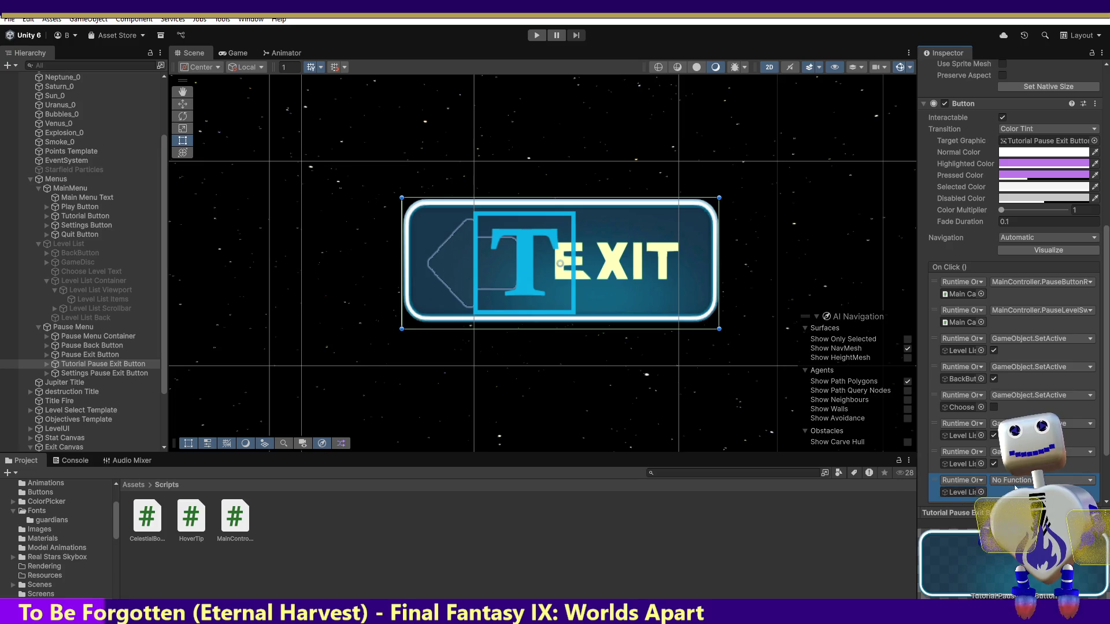
Step: Set the action to GameObject.SetActive with the box ticked, then run the game
click(1021, 480)
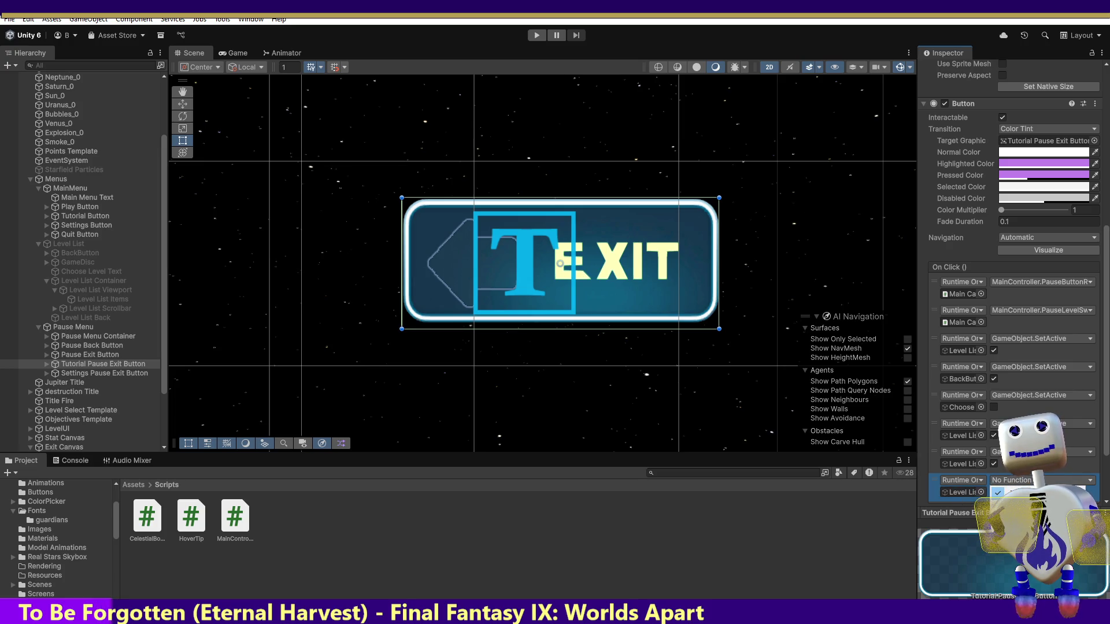
mouse_move(1018, 509)
click(963, 536)
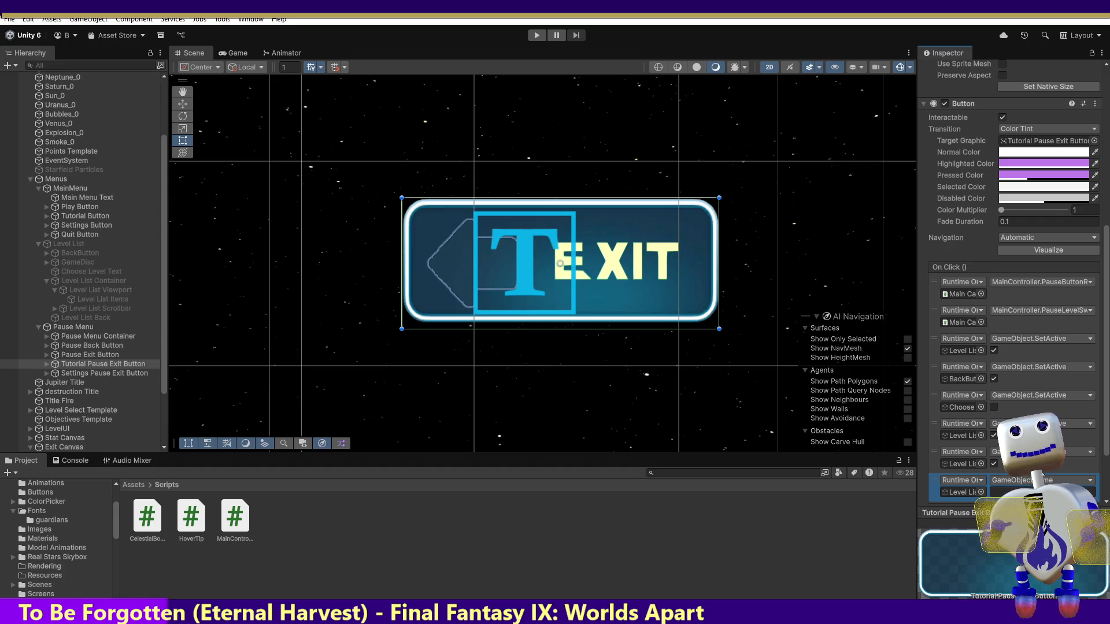
click(1035, 492)
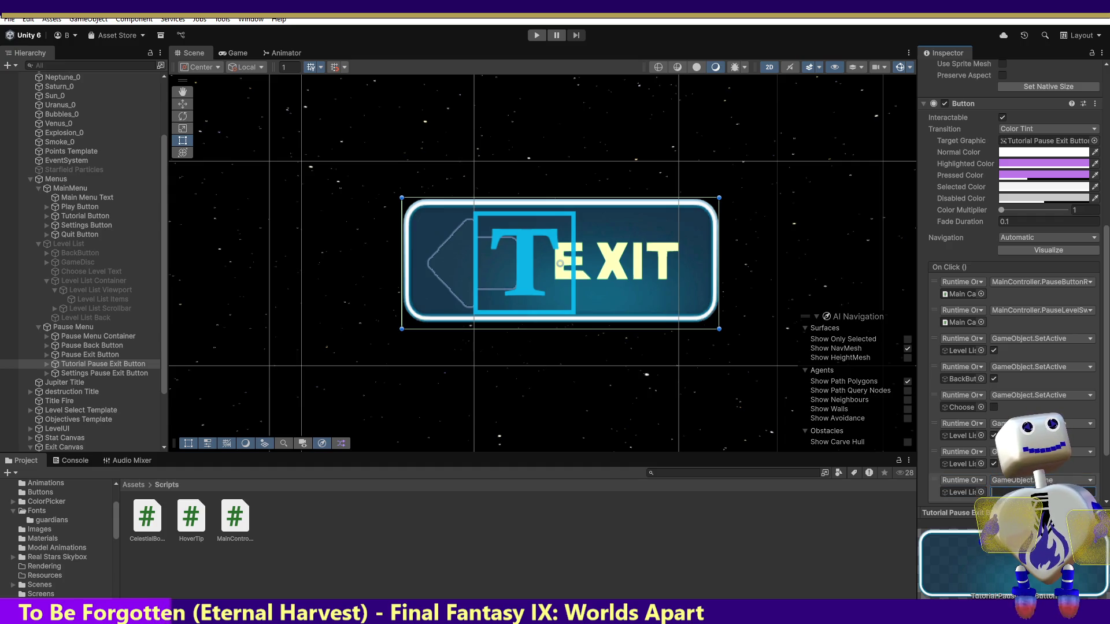
click(960, 493)
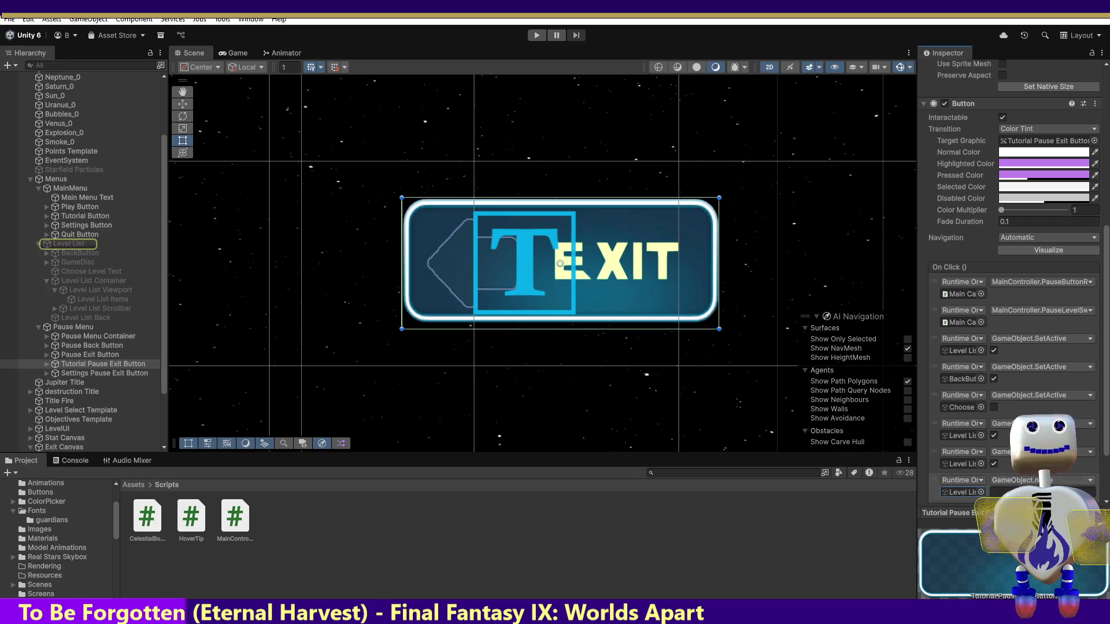
click(1040, 480)
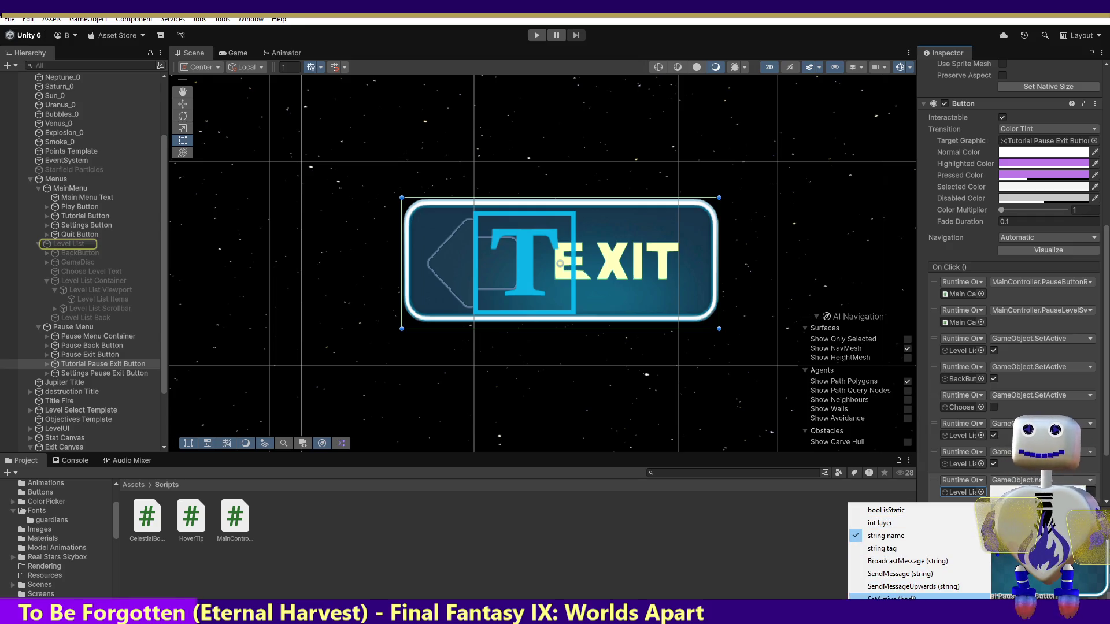
click(893, 598)
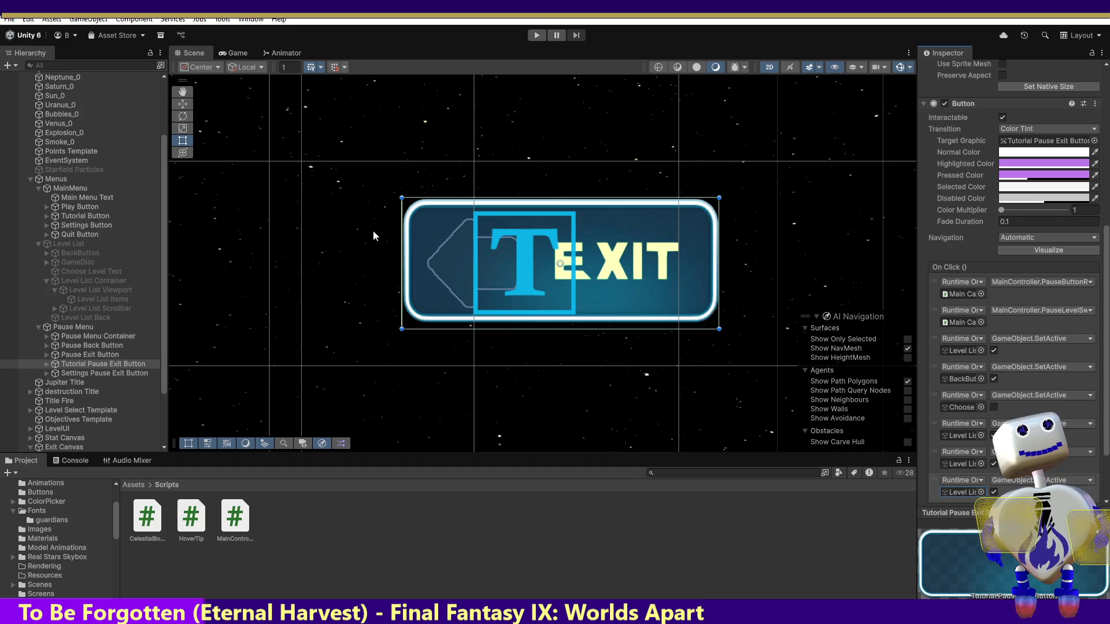
click(536, 36)
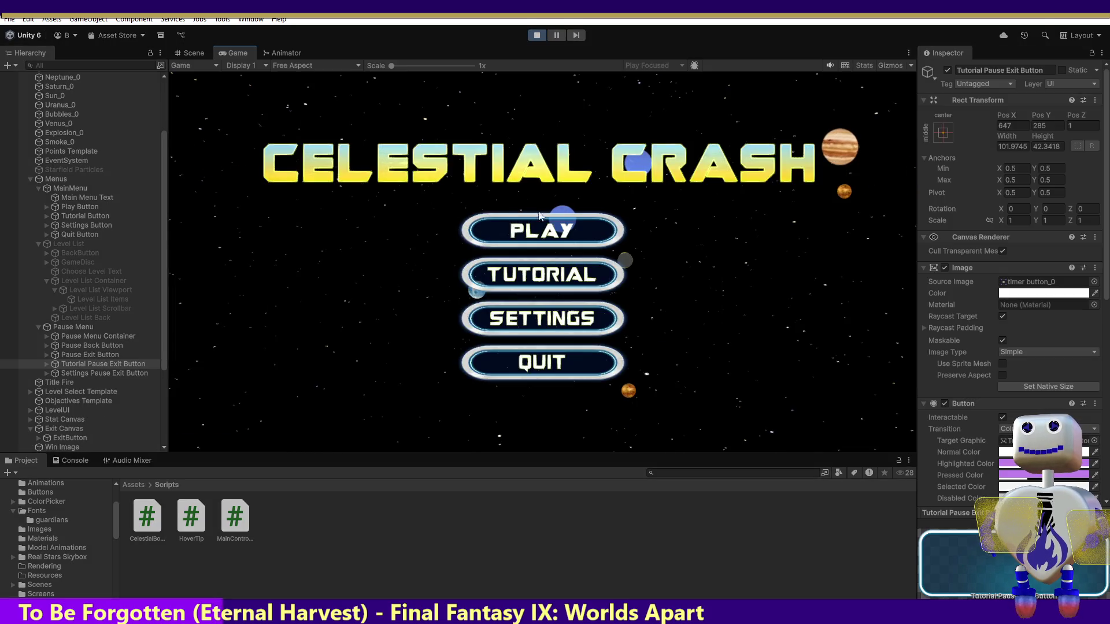
click(544, 228)
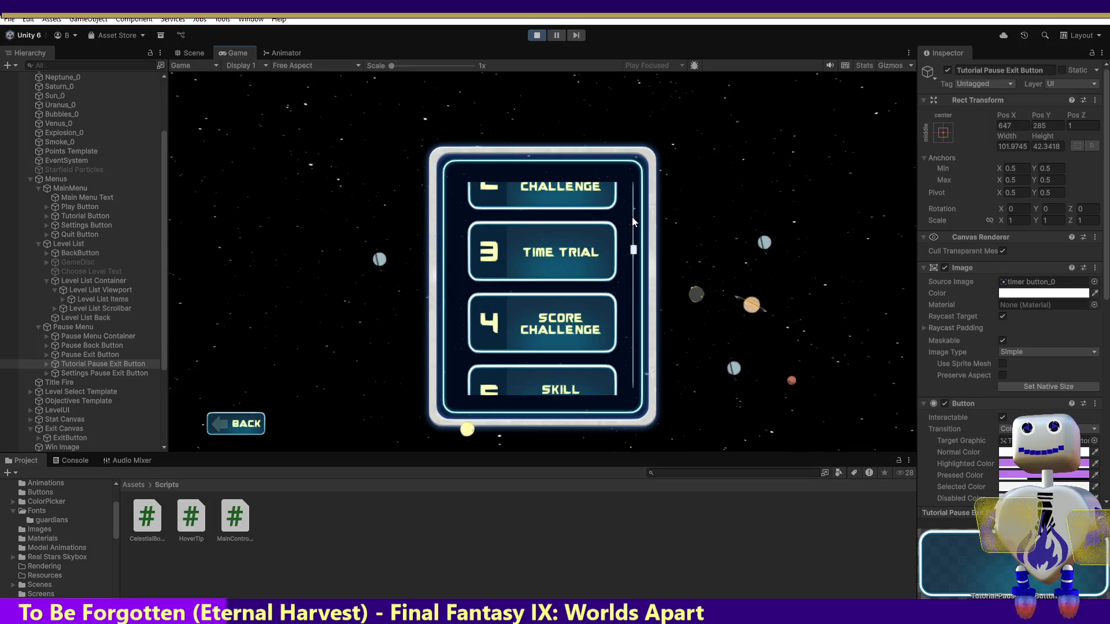
scroll(633, 249, up, 5)
click(561, 235)
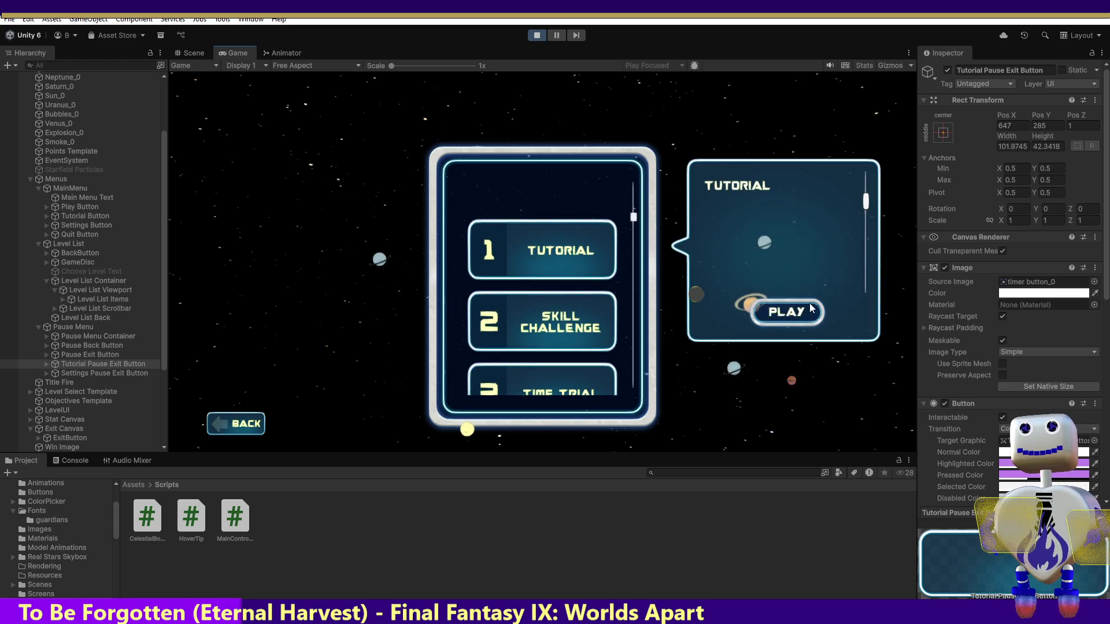
click(769, 309)
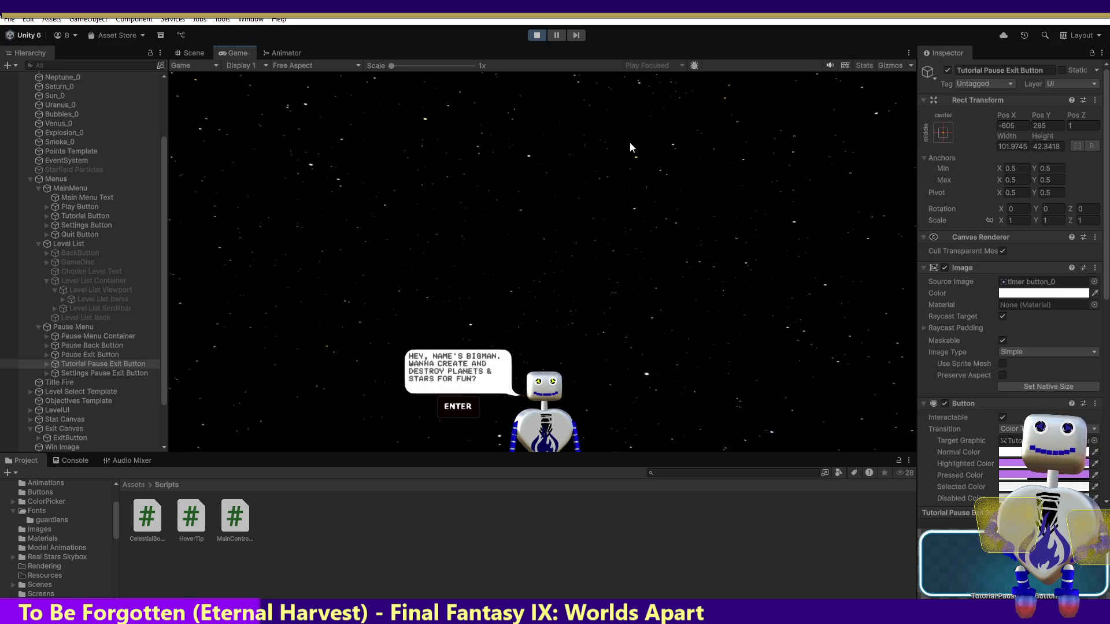
key(Return)
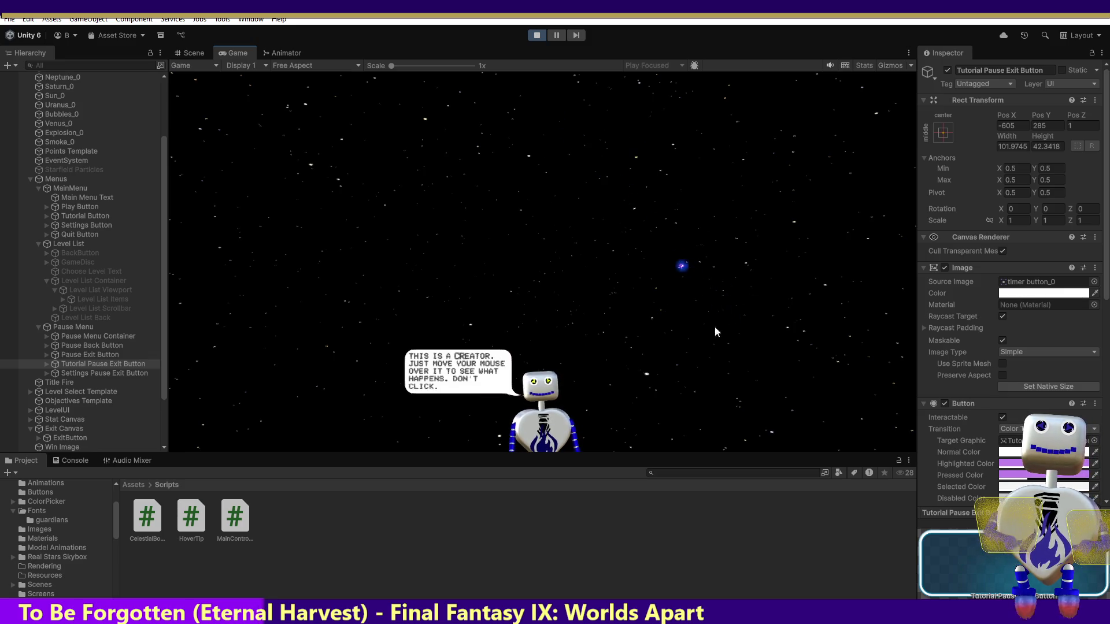
mouse_move(684, 268)
key(Return)
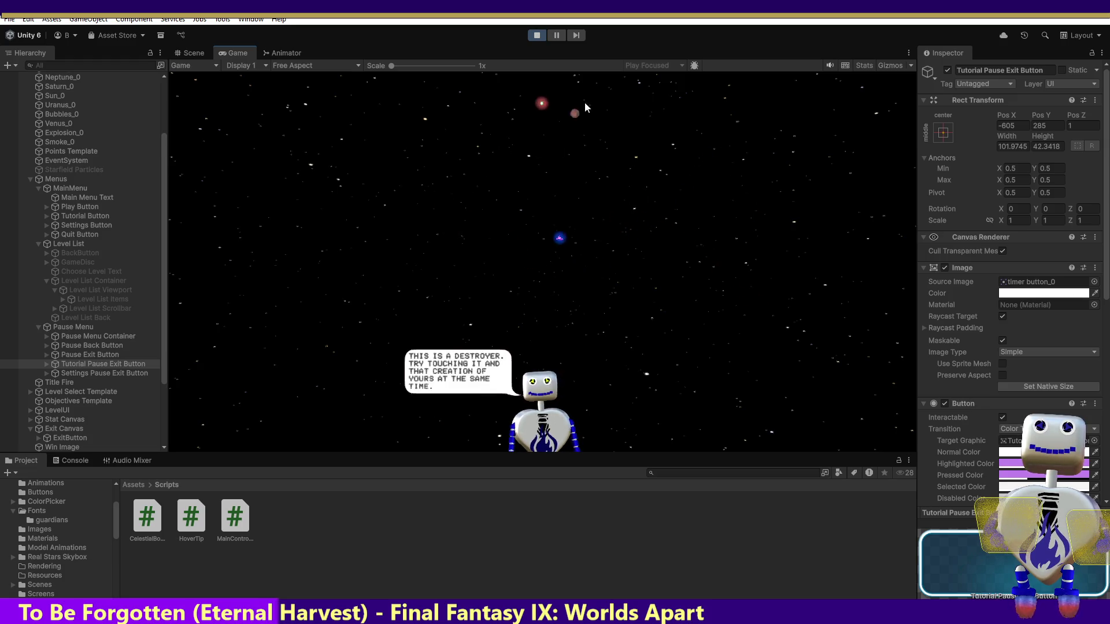
mouse_move(385, 228)
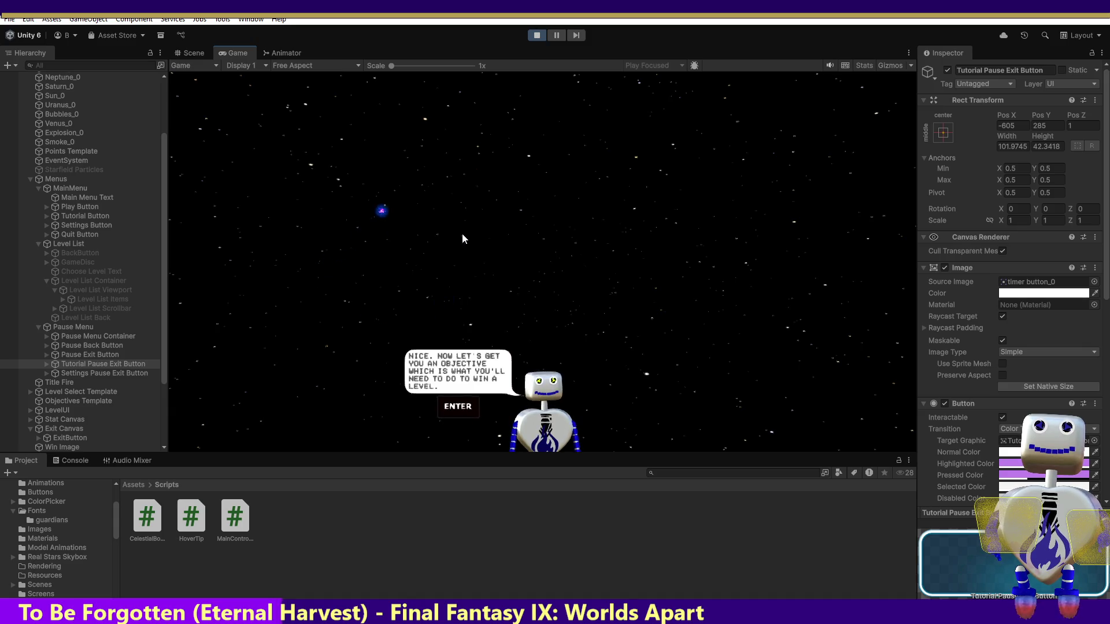
key(Return)
click(851, 103)
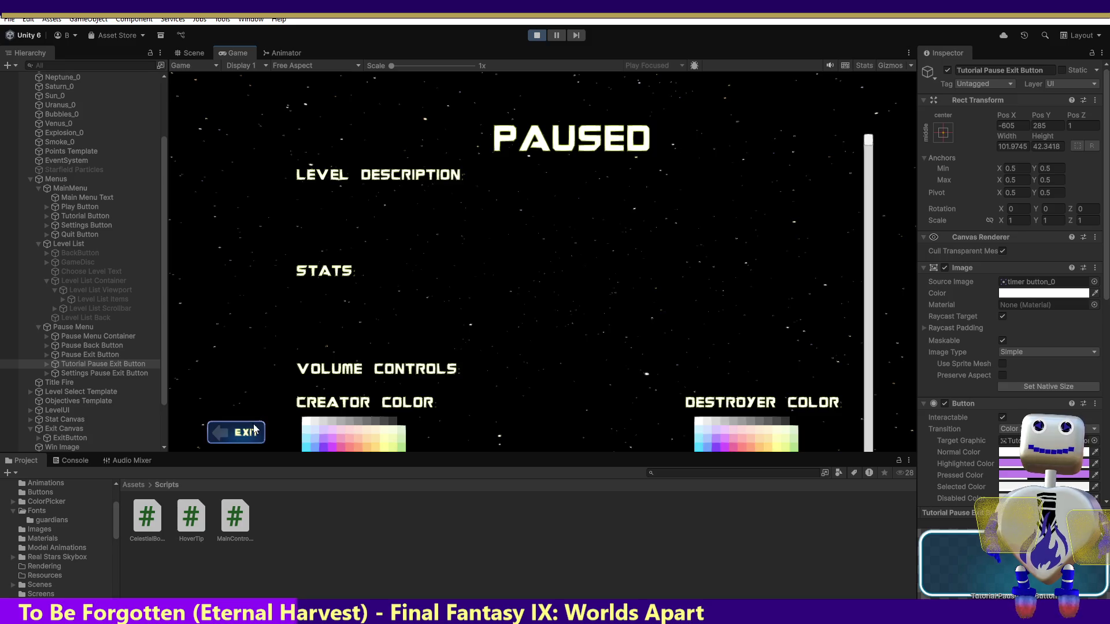
click(253, 431)
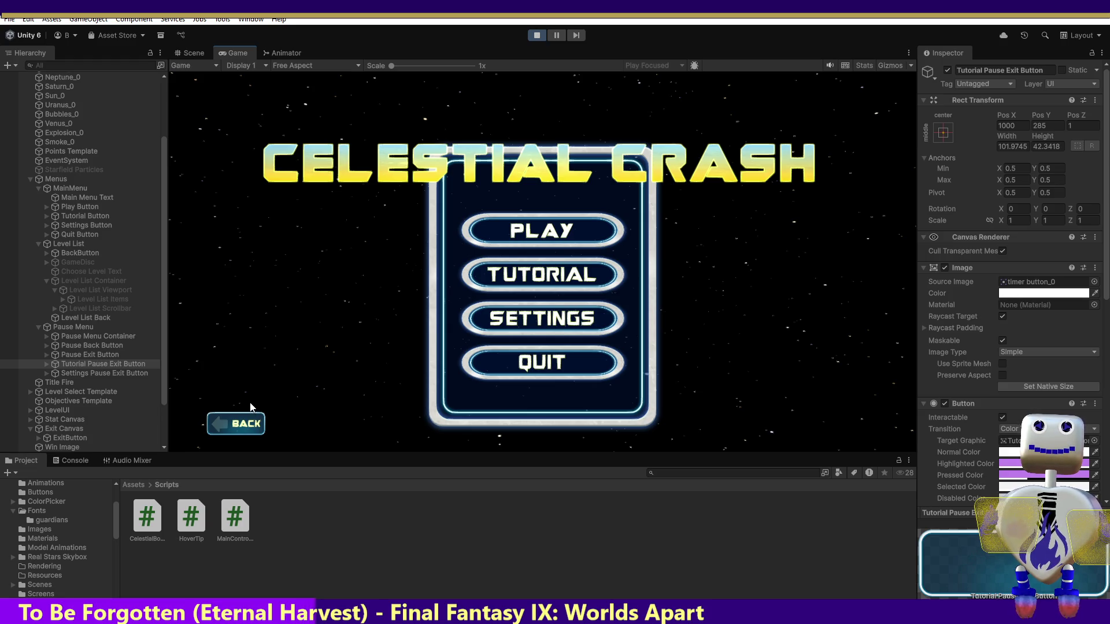
click(558, 230)
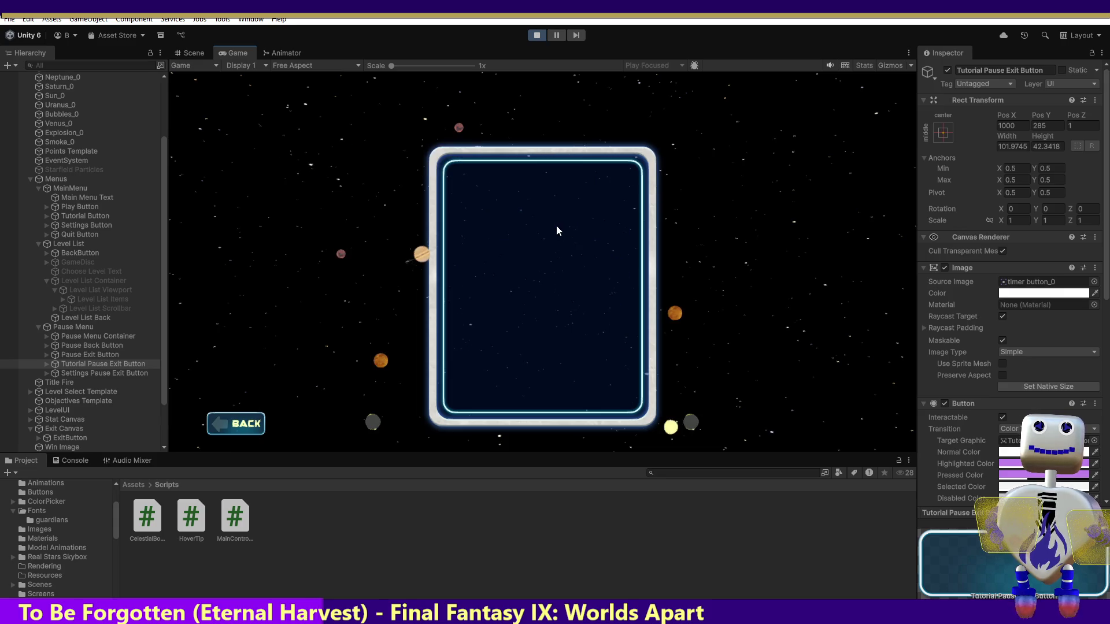
click(543, 36)
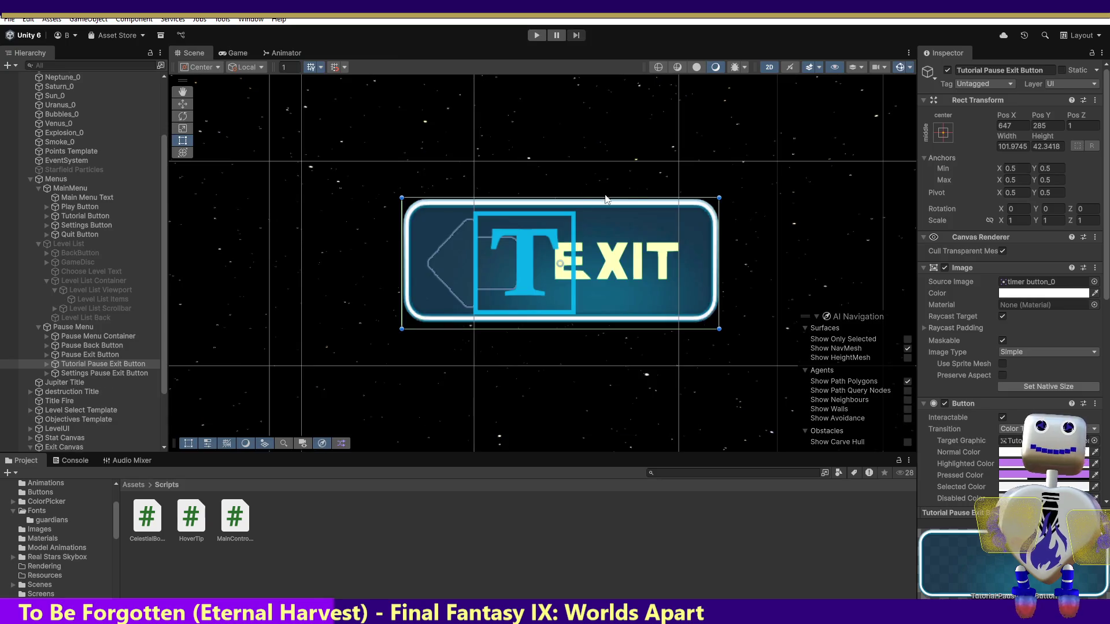
Step: Delete the extra On Click actions, including SetActive, leaving two MainController calls, then select Pause Exit Button
click(111, 364)
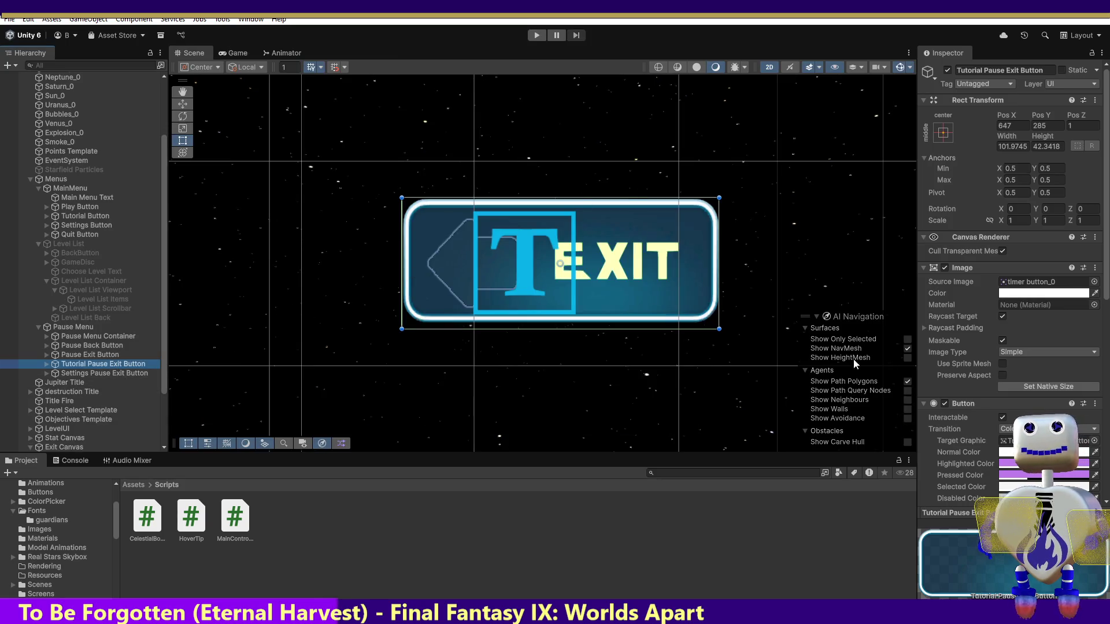
drag(1108, 256, 1108, 456)
click(1075, 419)
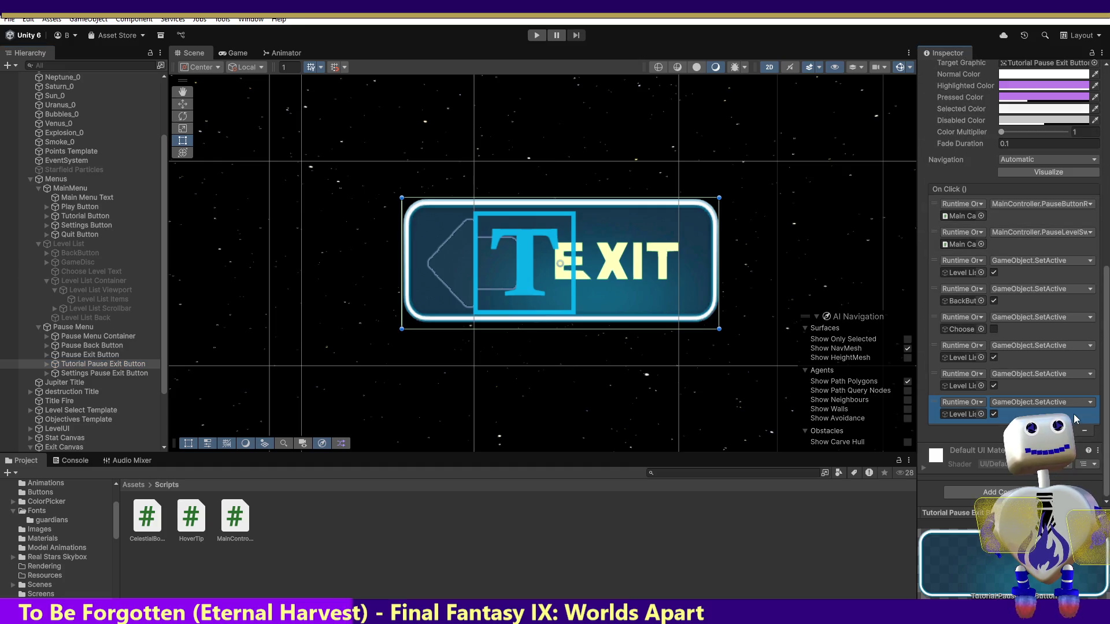
click(1090, 433)
click(1089, 432)
click(1089, 432)
click(1090, 432)
click(1090, 433)
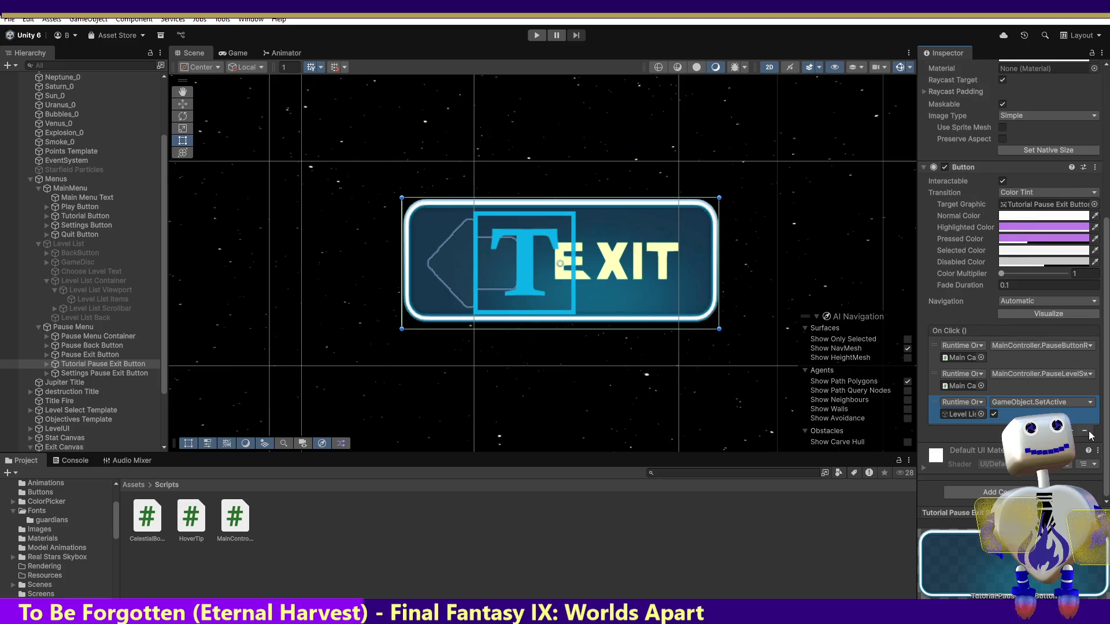
click(1087, 432)
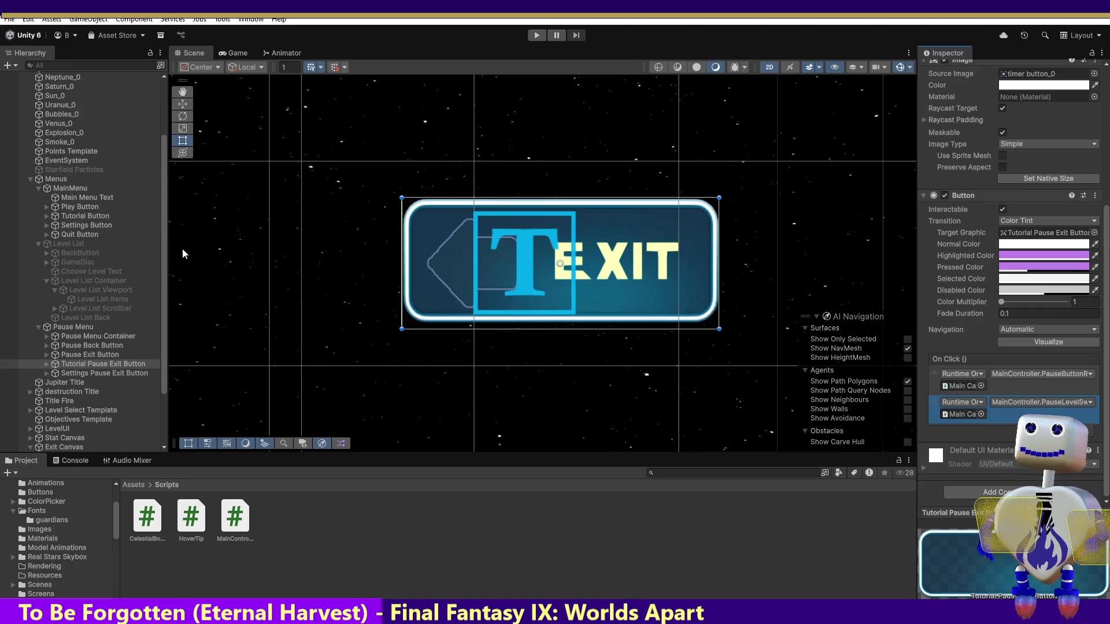
click(95, 355)
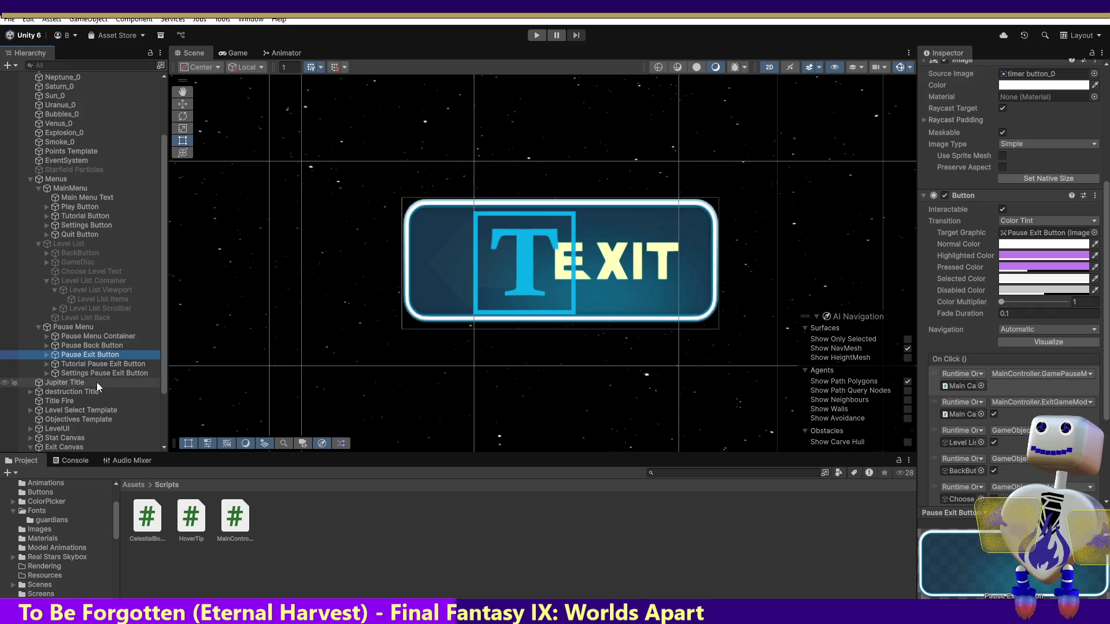
click(97, 355)
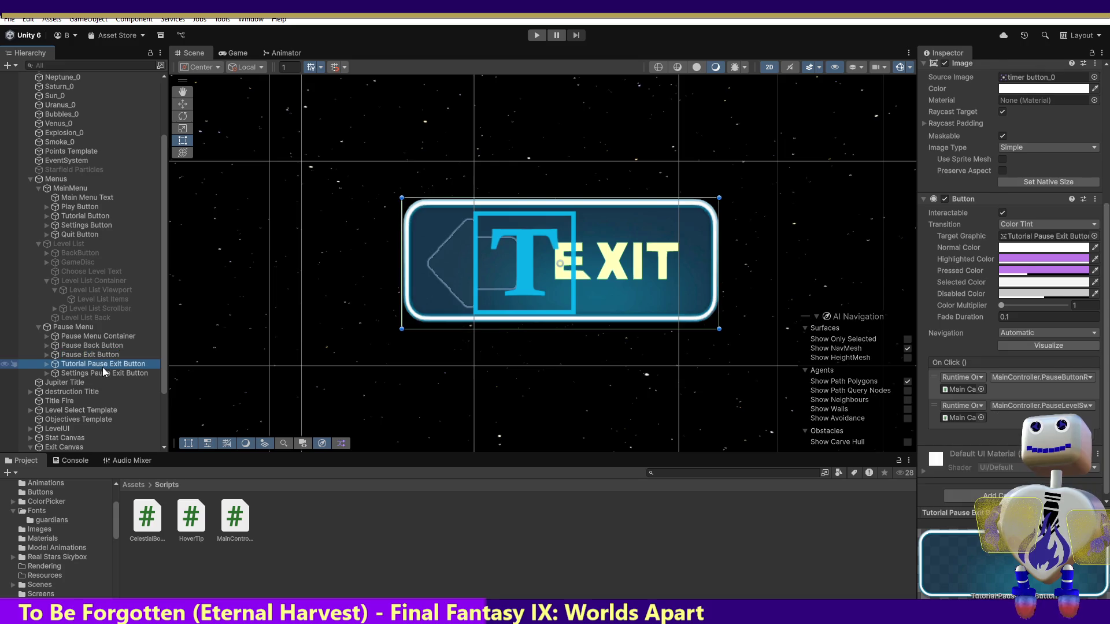
key(Return)
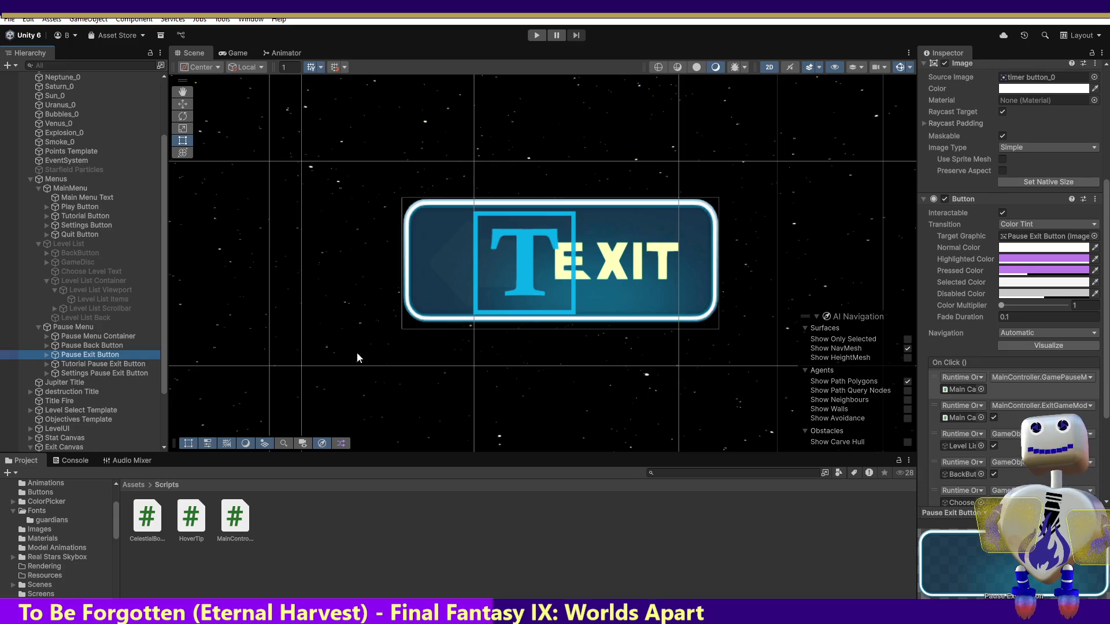
scroll(1018, 428, down, 1)
scroll(1012, 278, down, 4)
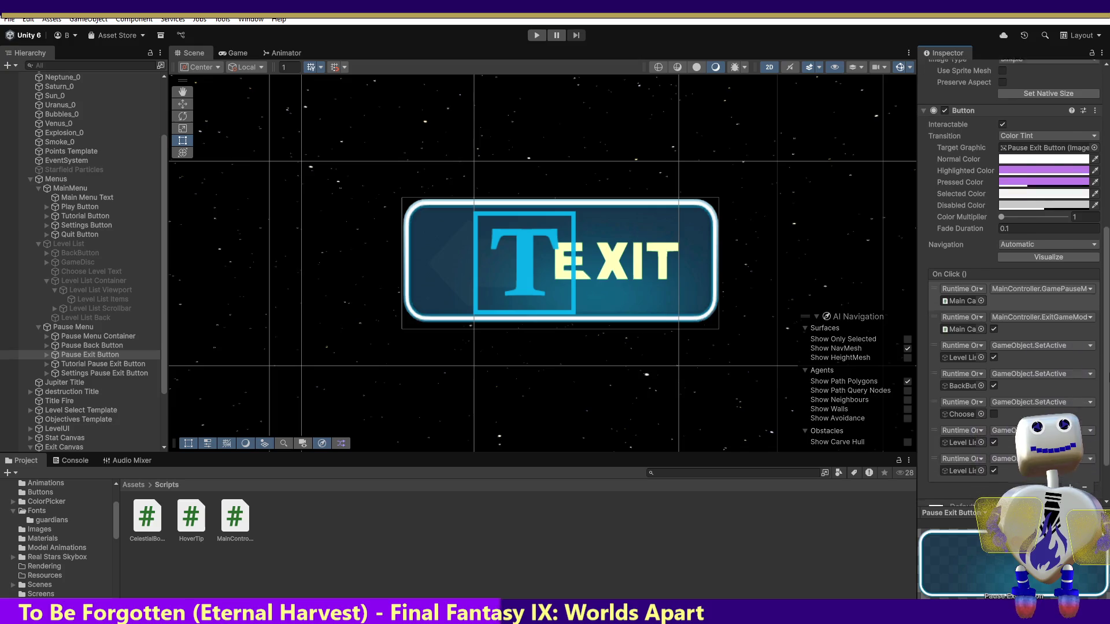
scroll(1012, 277, down, 1)
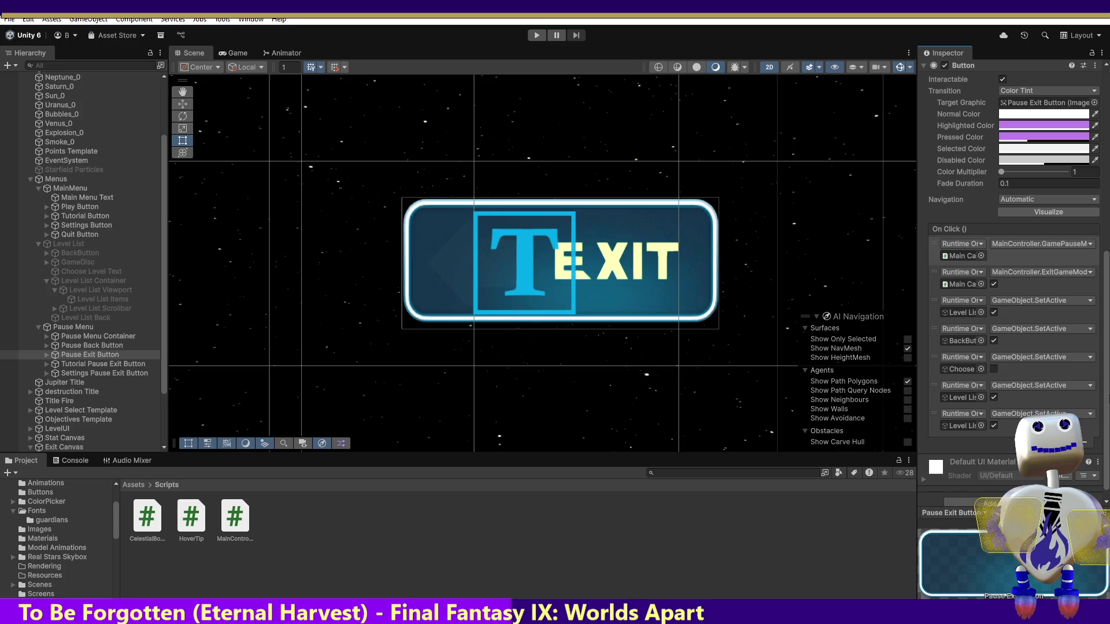
scroll(1069, 373, up, 1)
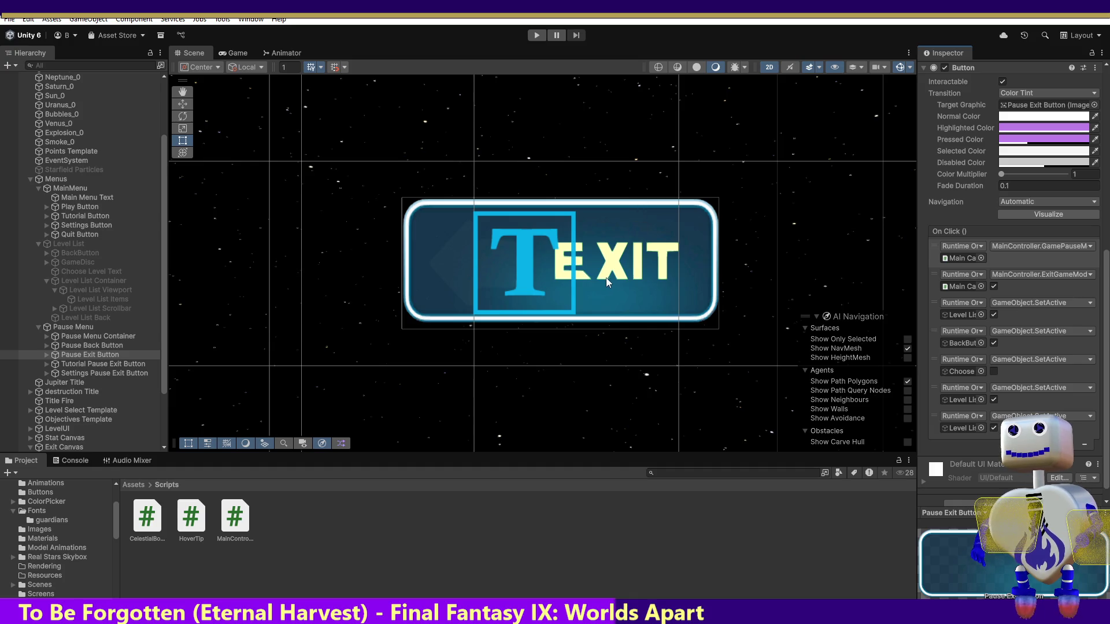
double_click(76, 357)
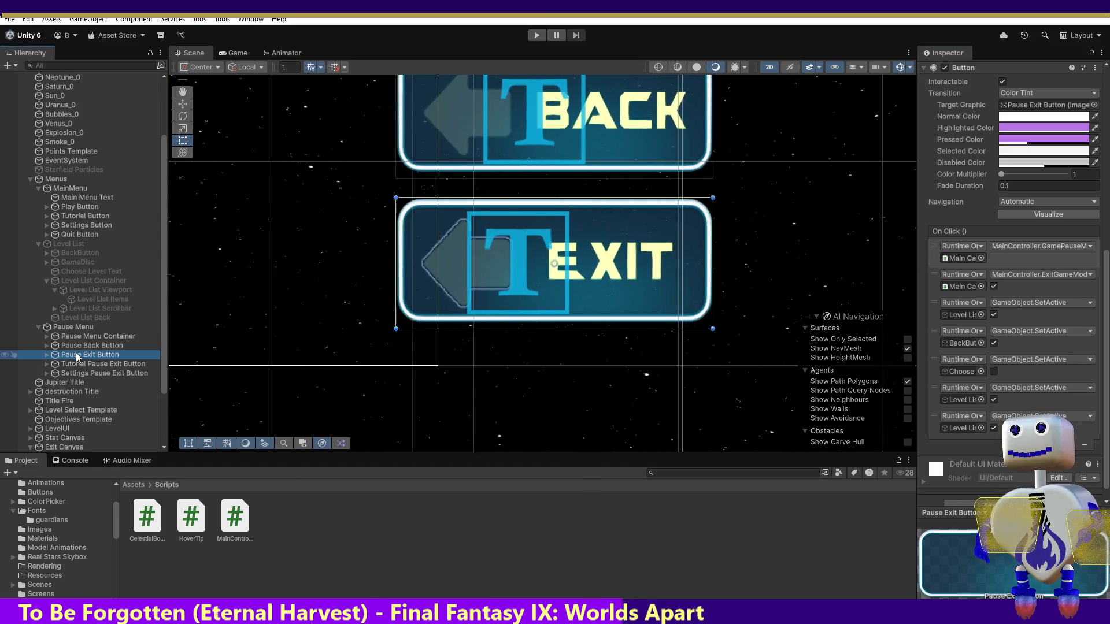
double_click(75, 364)
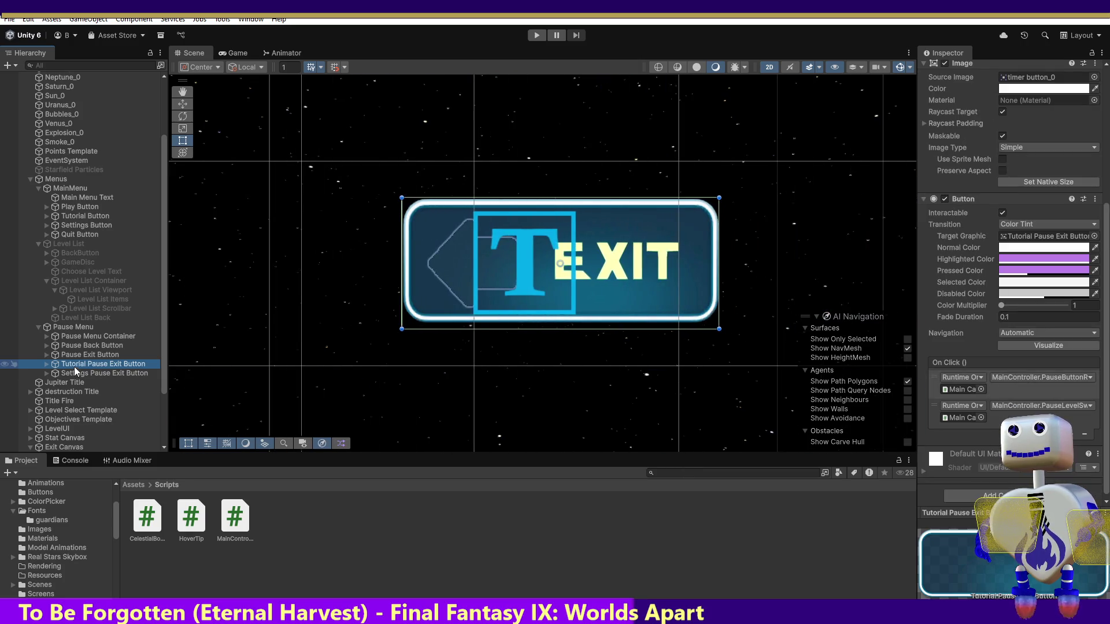
click(77, 356)
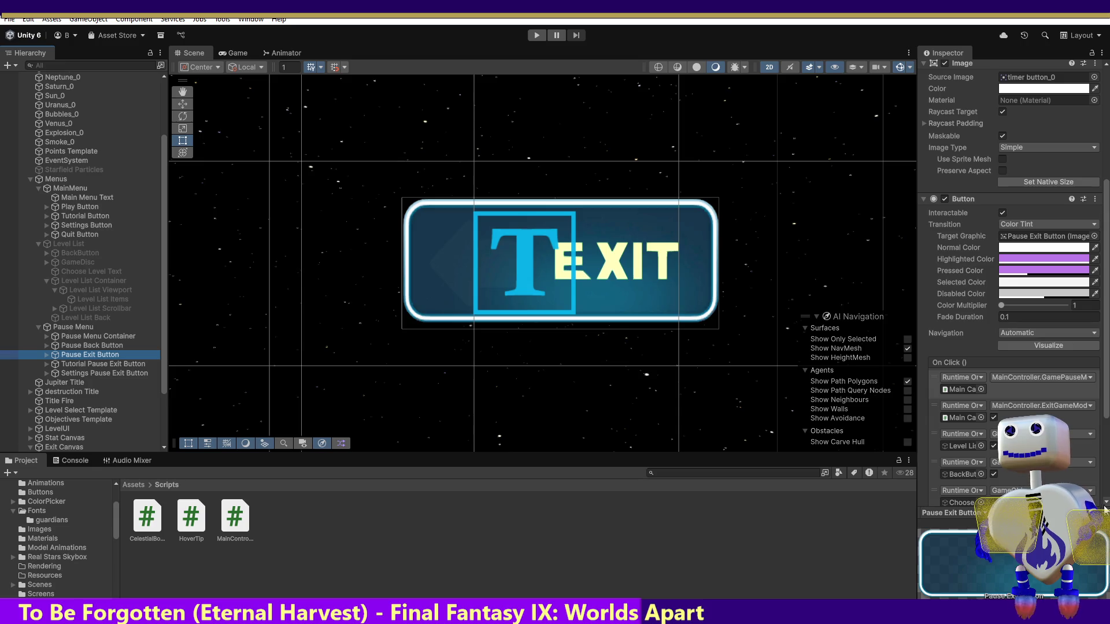
drag(1107, 365, 1105, 433)
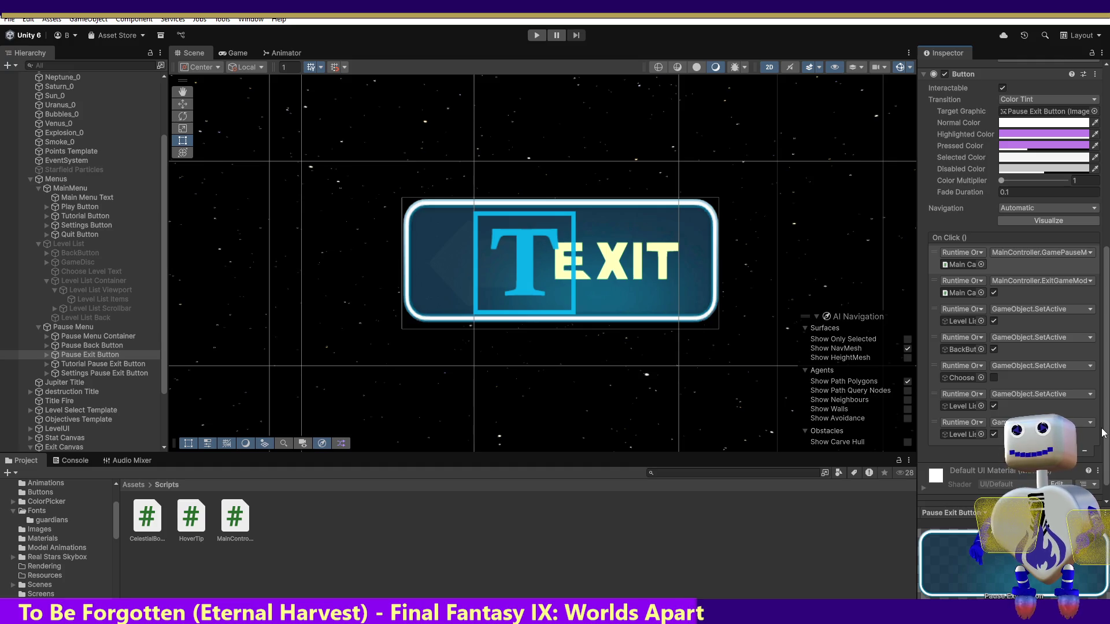
scroll(1102, 433, down, 1)
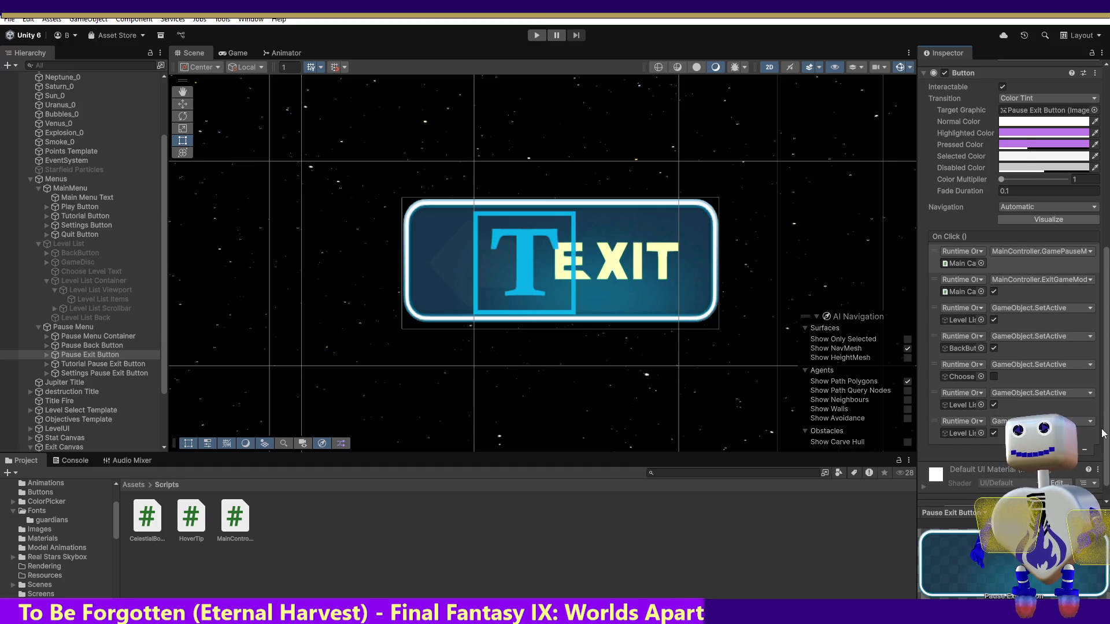
scroll(1103, 433, down, 1)
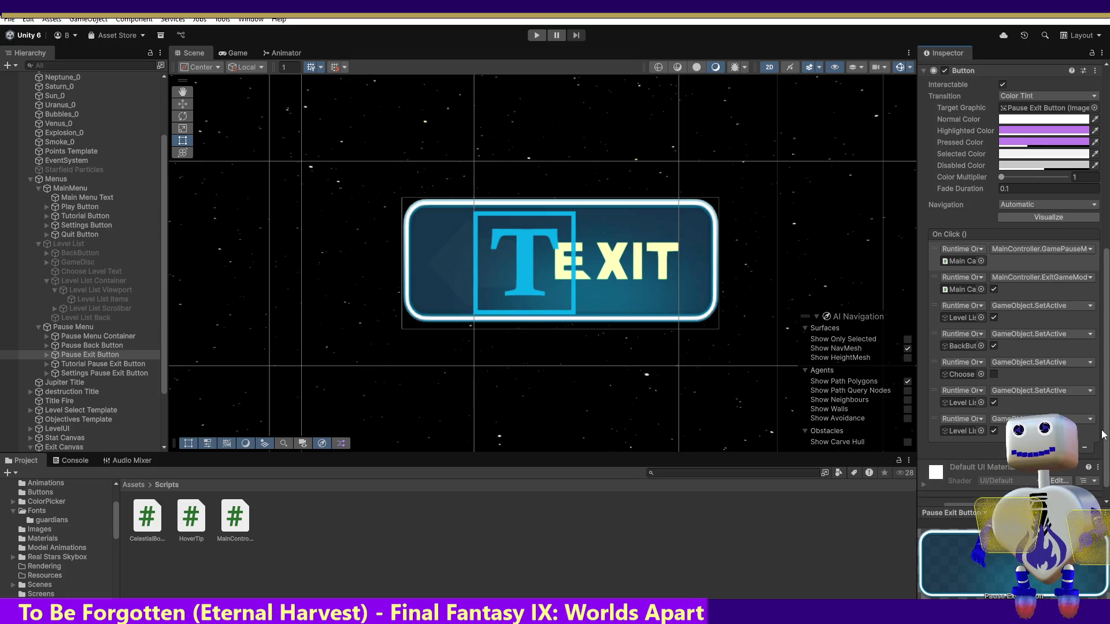
click(1093, 434)
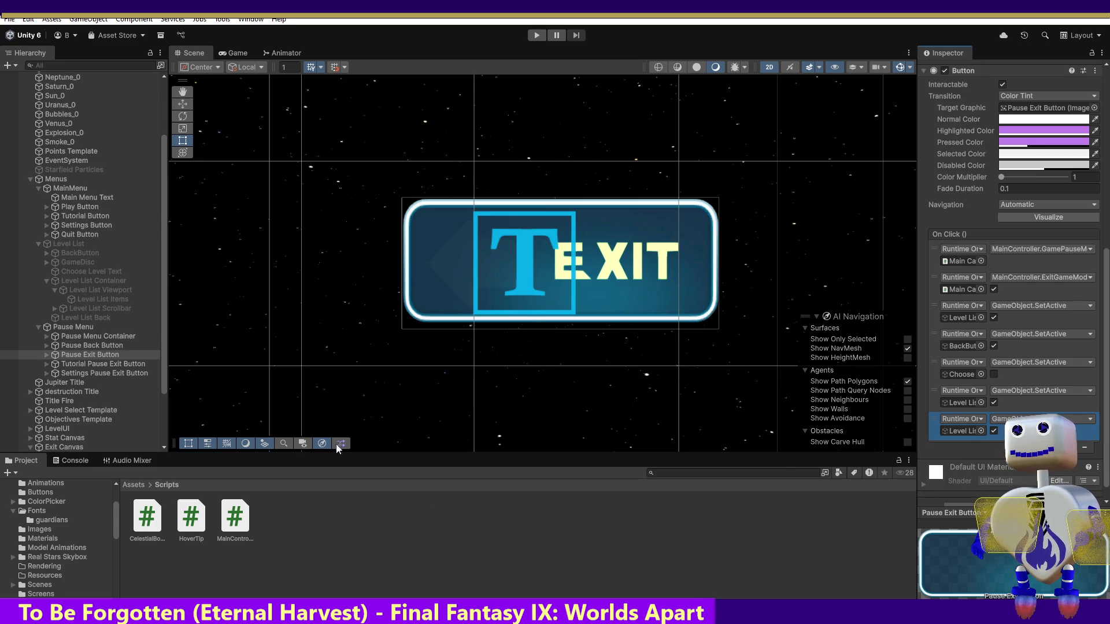
Step: Select Level List Items to view its Vertical Layout Group (left -115, top 400, spacing 25) and Content Size Fitter
click(75, 244)
click(96, 299)
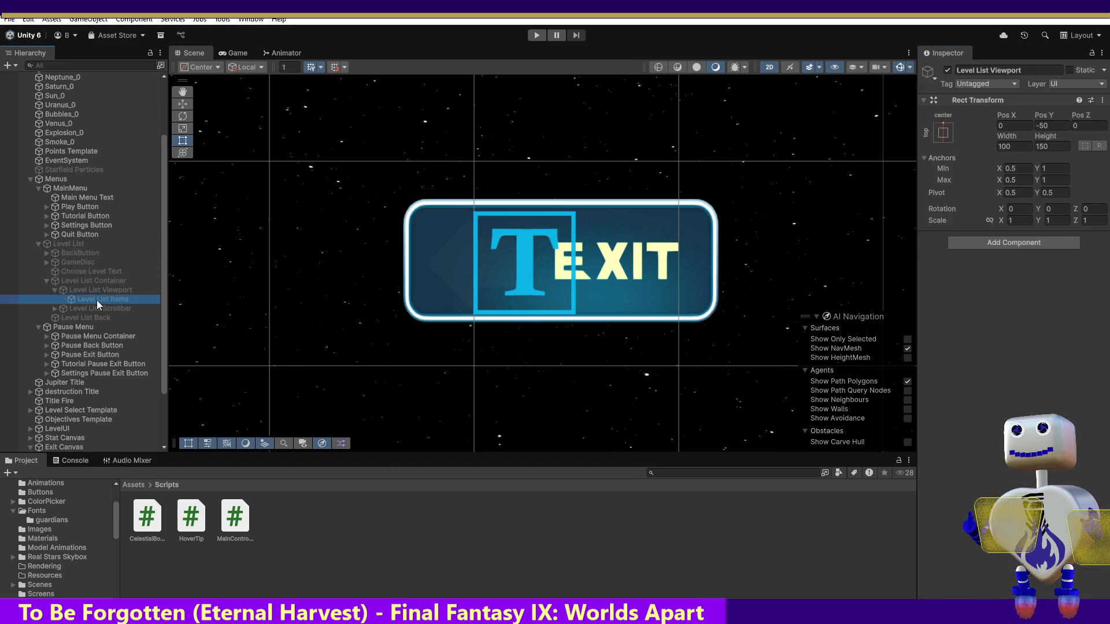
drag(169, 327, 162, 403)
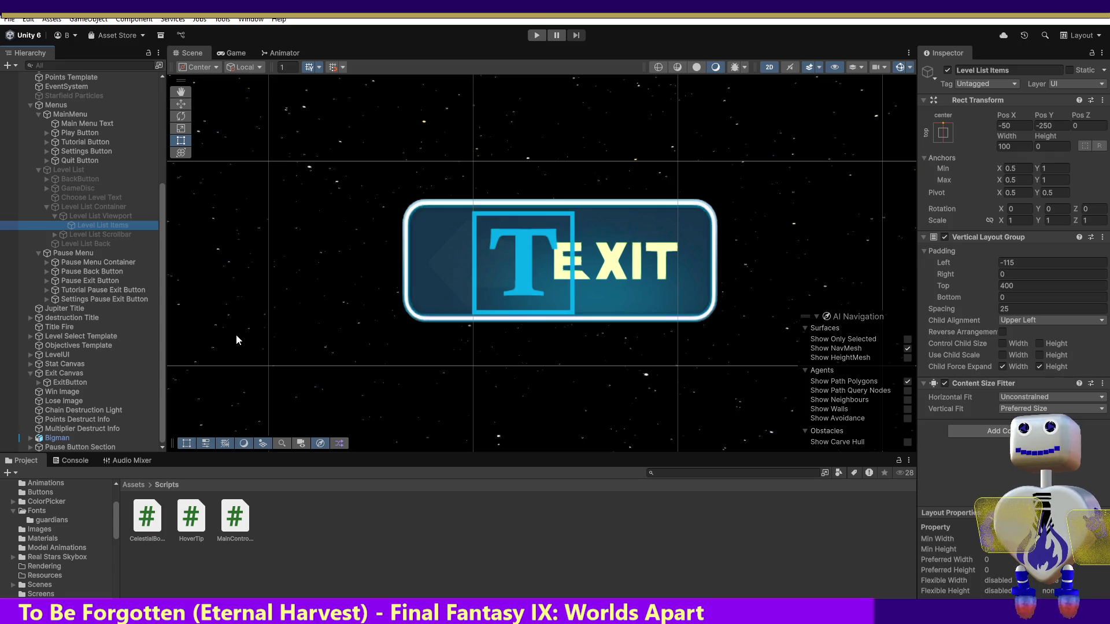
Step: Collapse Pause Menu and frame Pause Button Section (position 0, 0, 90; scale 67, 67, 1) in the Scene view
click(74, 253)
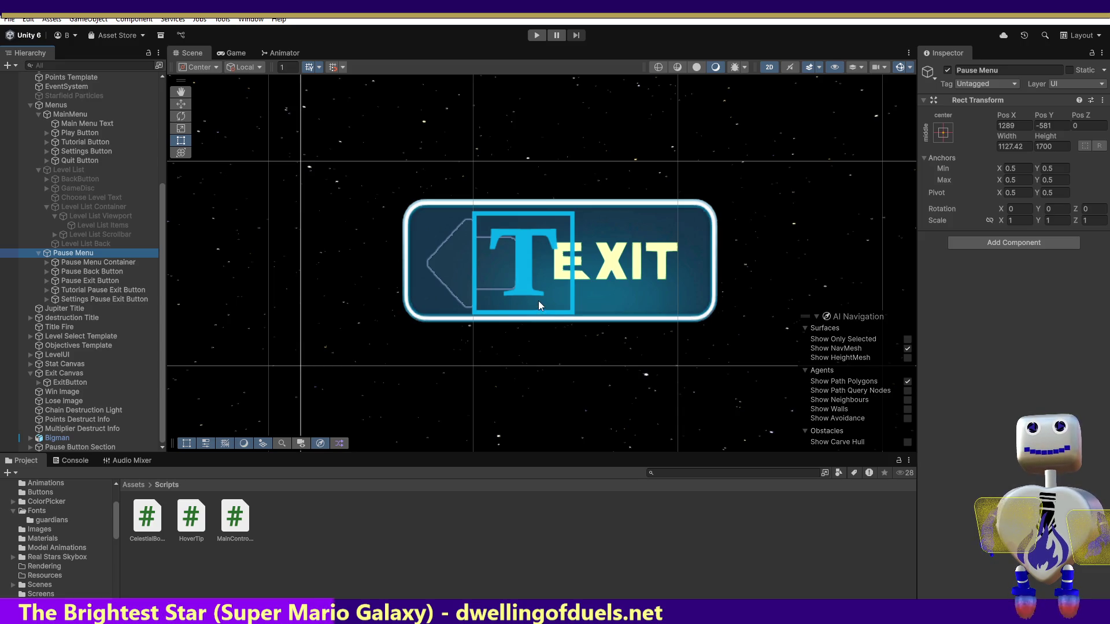
click(39, 253)
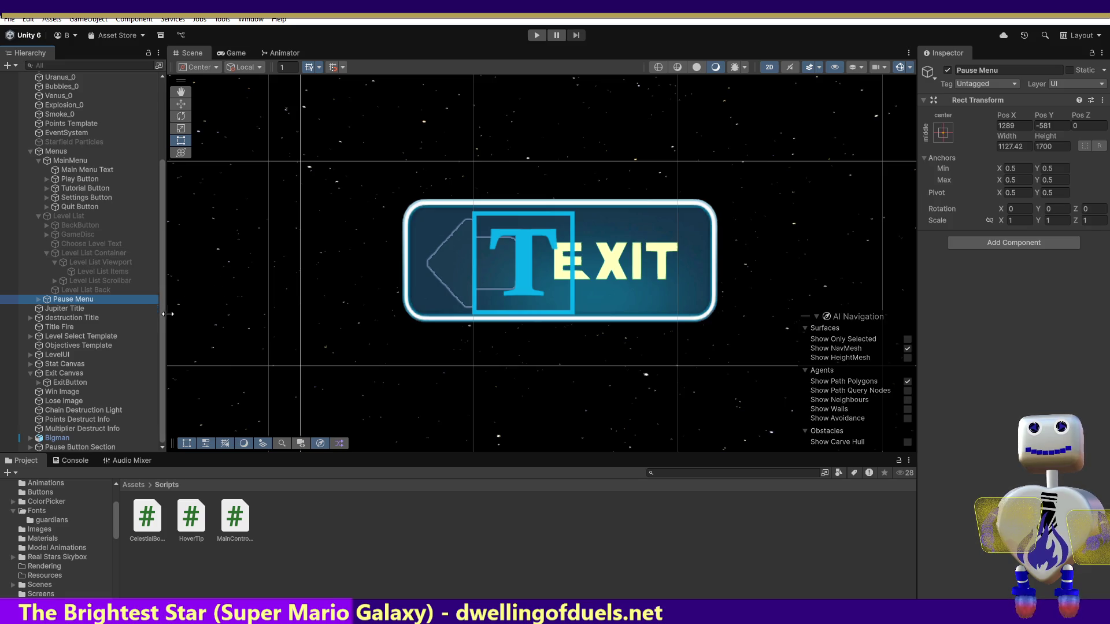
double_click(74, 447)
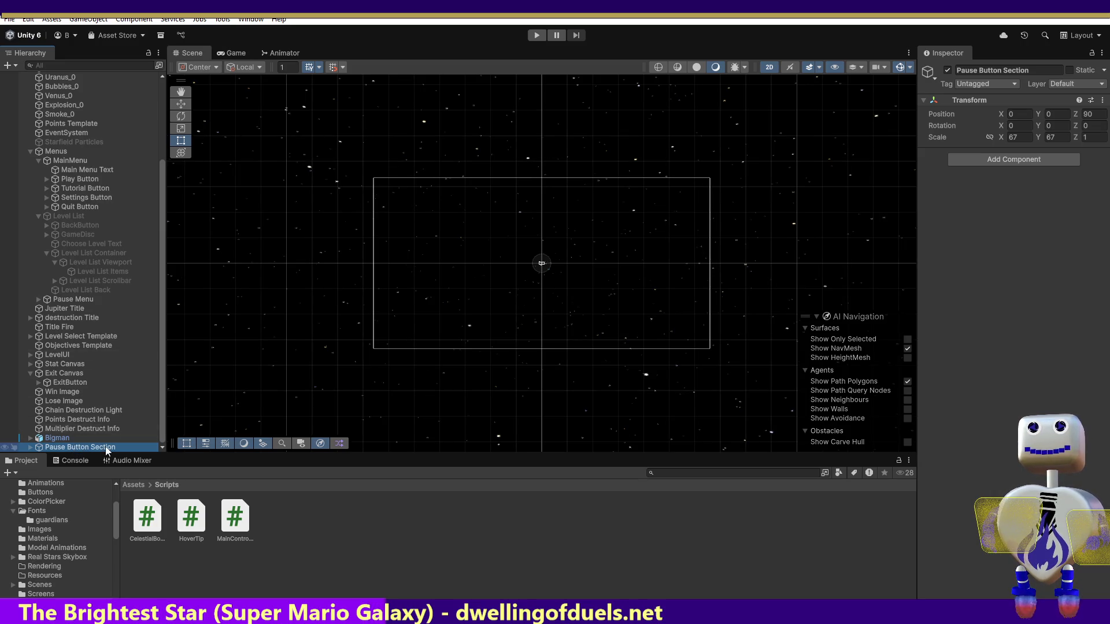
Step: Check the Pause Button Canvas and Pause Button animators, then show the Celestial Crash main menu in Game view
click(273, 54)
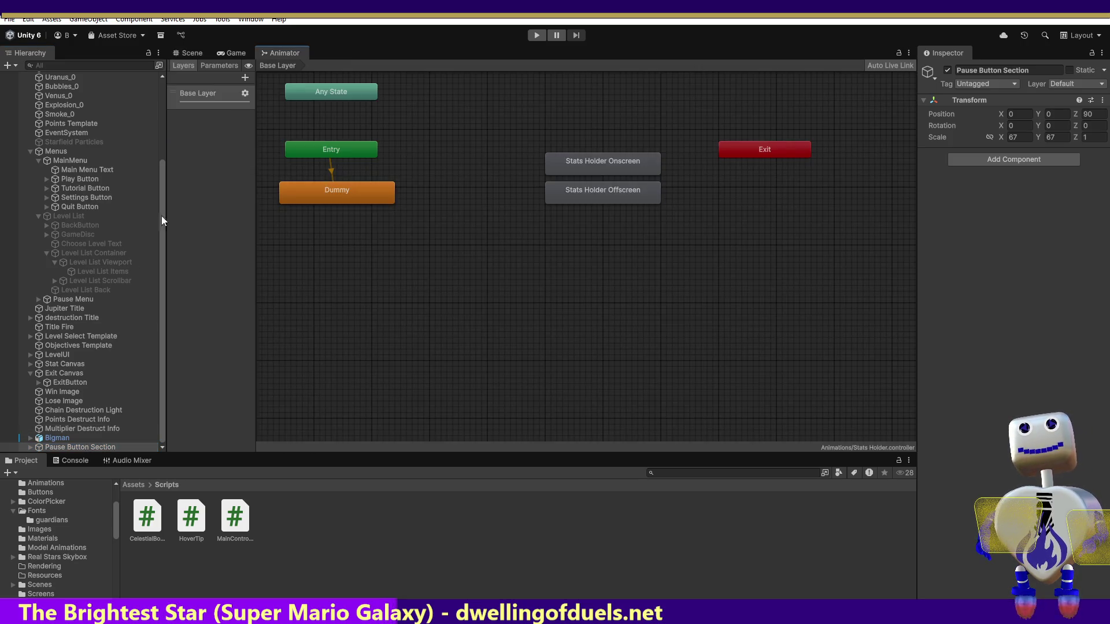
click(27, 446)
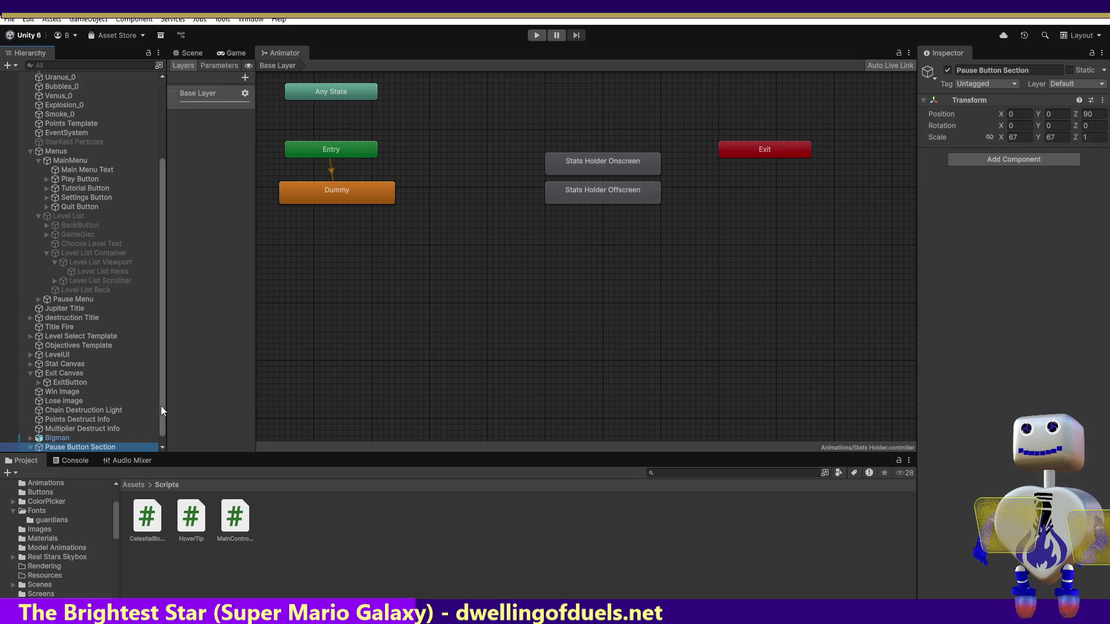
scroll(161, 404, down, 1)
click(97, 446)
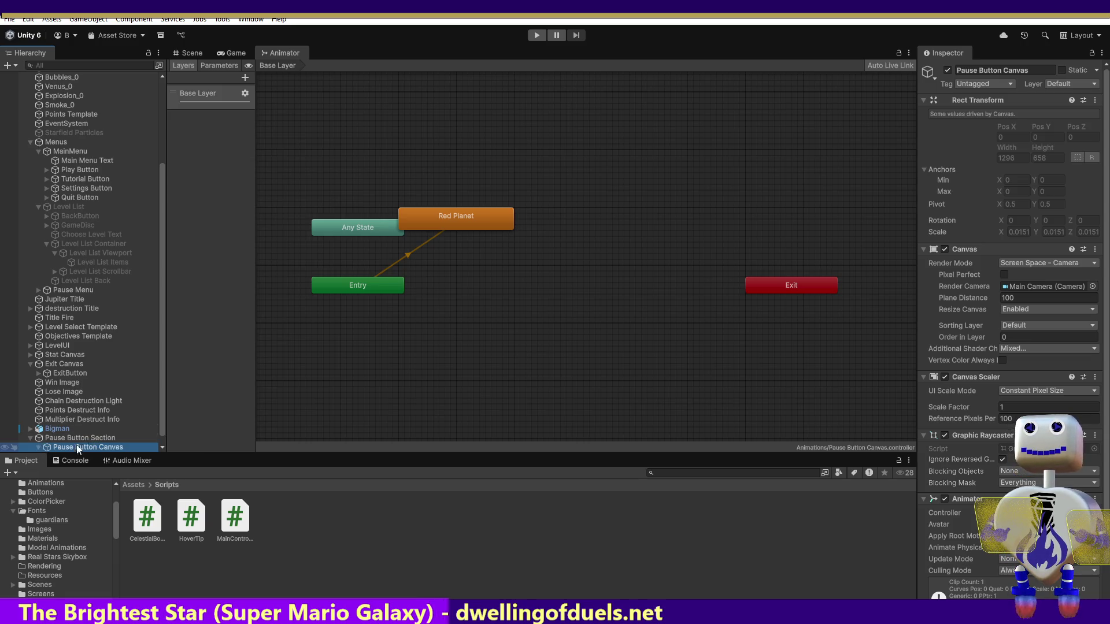
scroll(160, 421, down, 1)
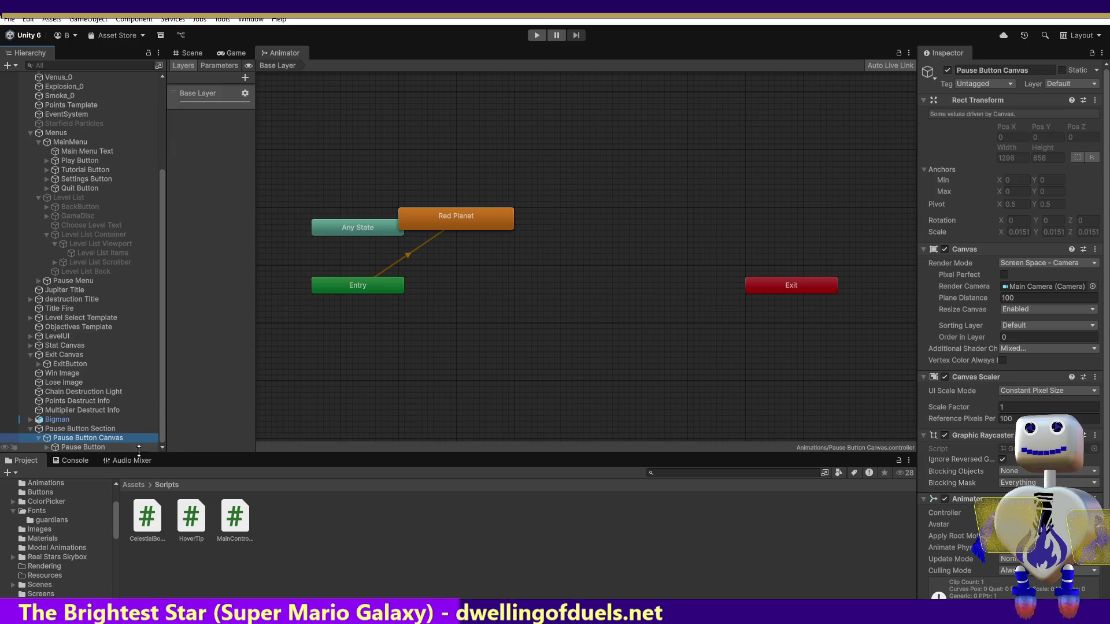
click(110, 449)
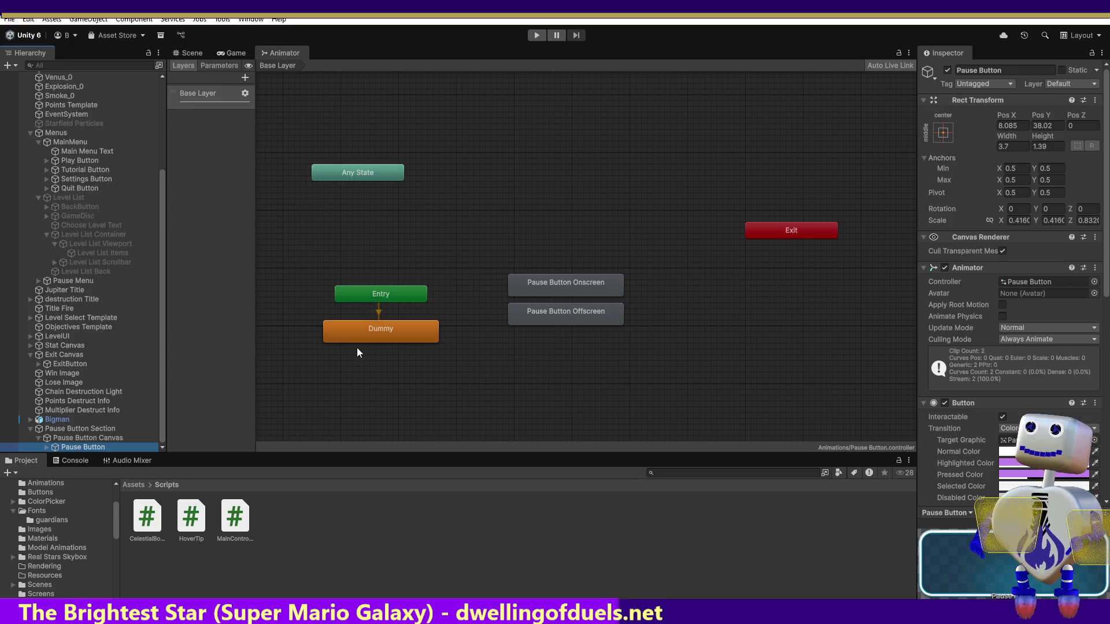
click(38, 280)
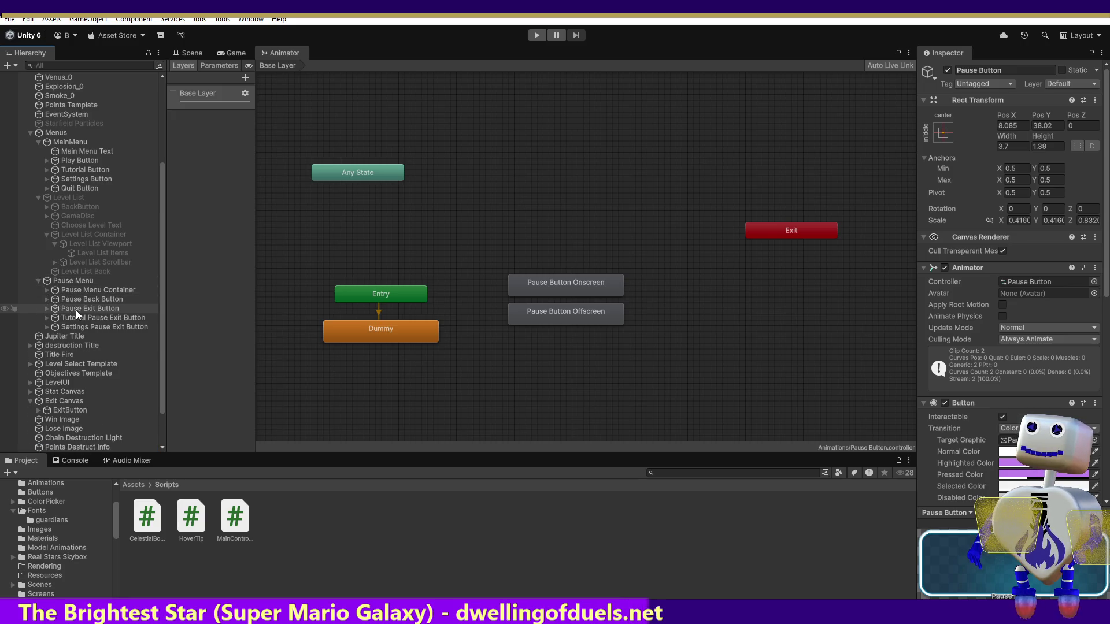
click(228, 54)
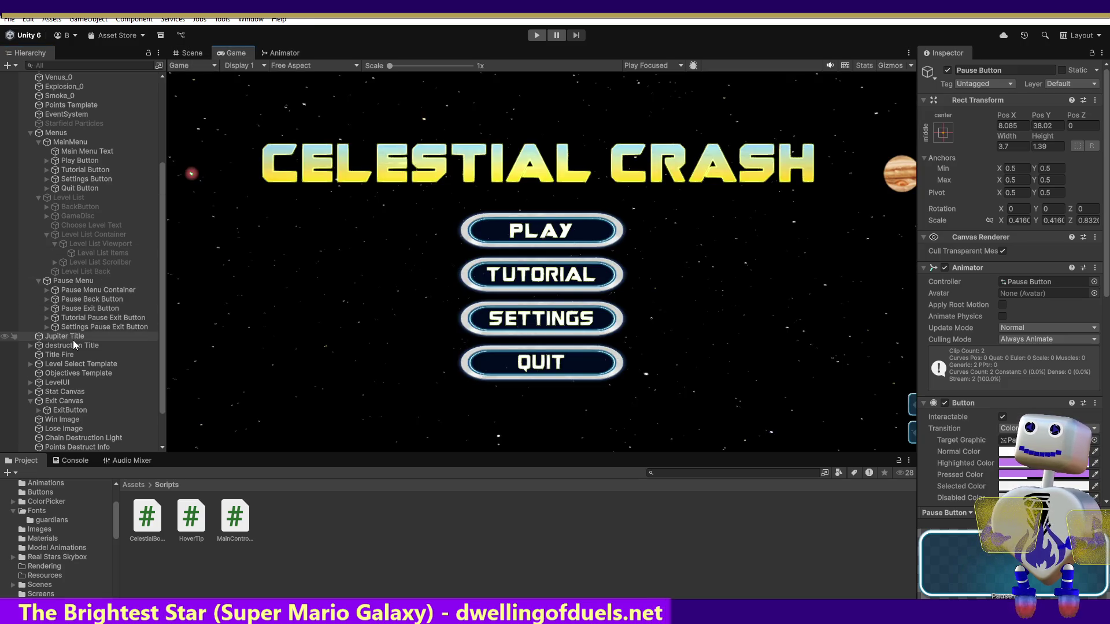
Step: Select the Pause Back and Exit buttons and frame the BACK button in the Scene view
click(86, 309)
click(91, 299)
click(93, 298)
click(186, 52)
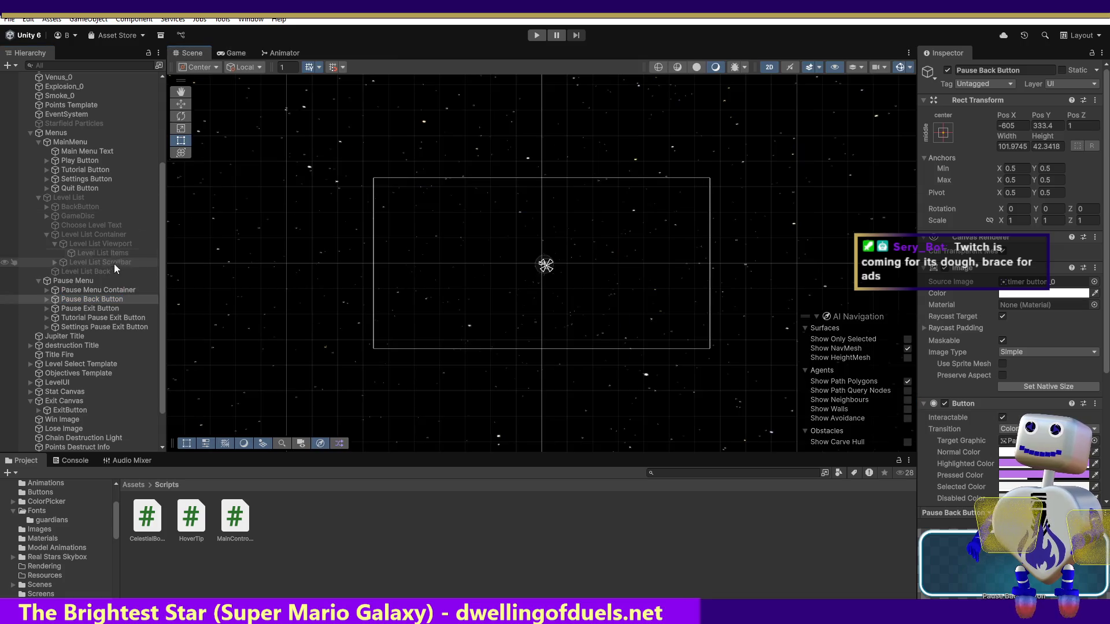
double_click(96, 301)
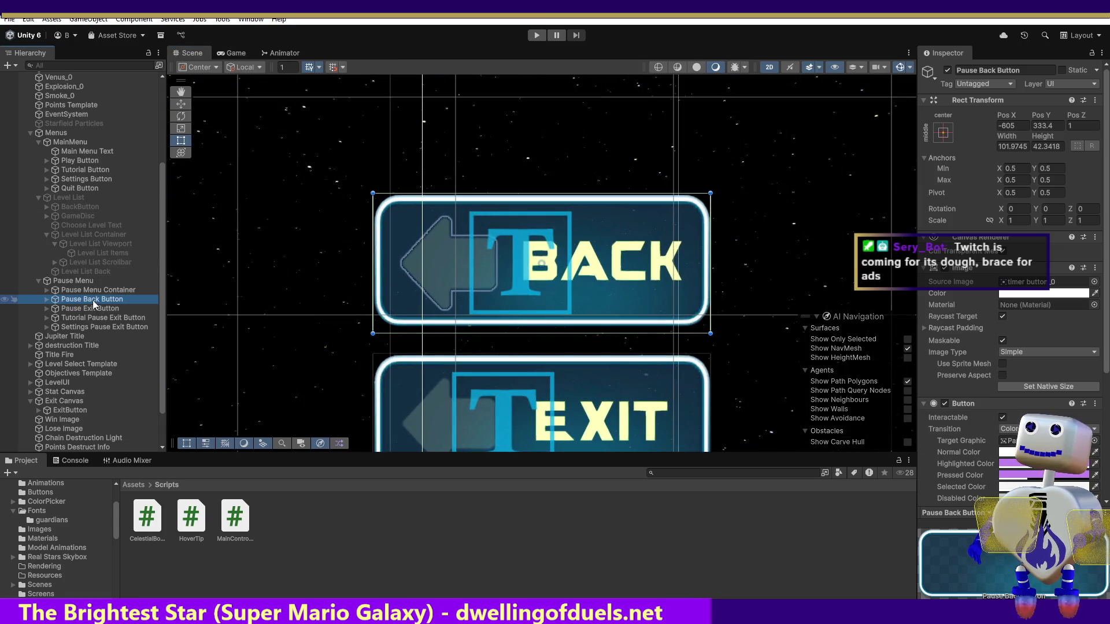
double_click(93, 309)
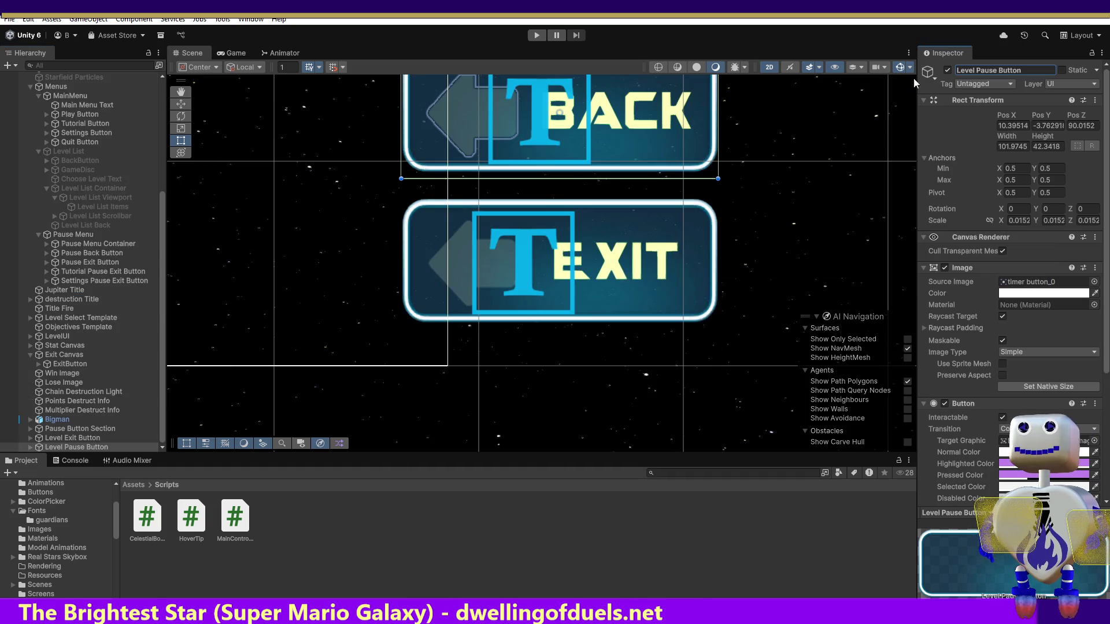
Step: Move Level Exit Button under Pause Button Section and look over the Level Pause Button's parts
drag(103, 437, 107, 429)
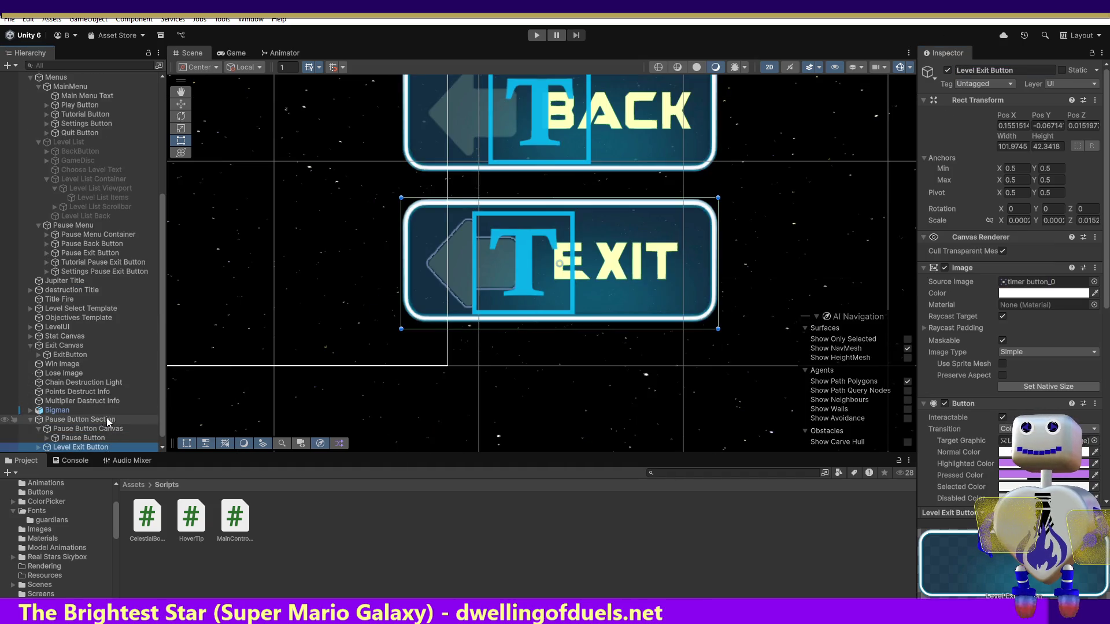
click(30, 420)
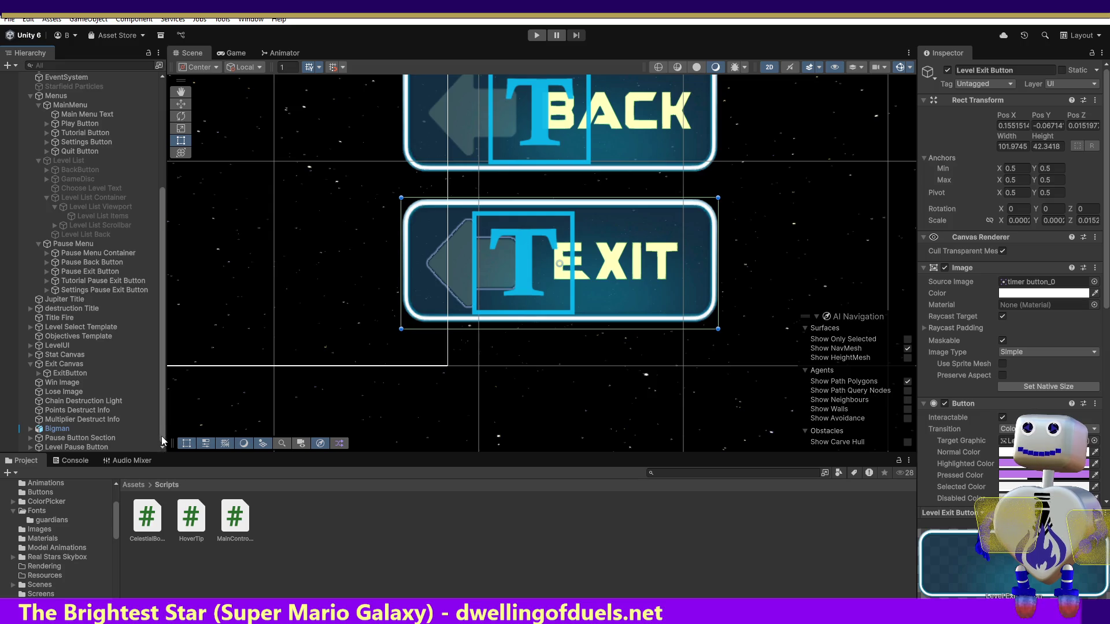
click(32, 448)
click(30, 448)
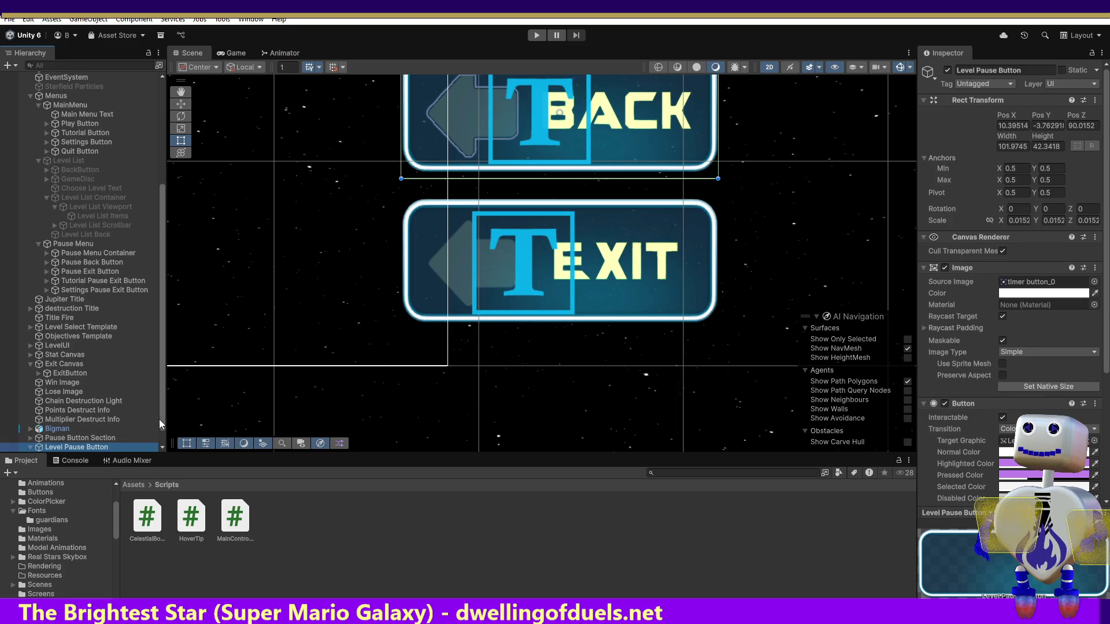
scroll(163, 425, down, 1)
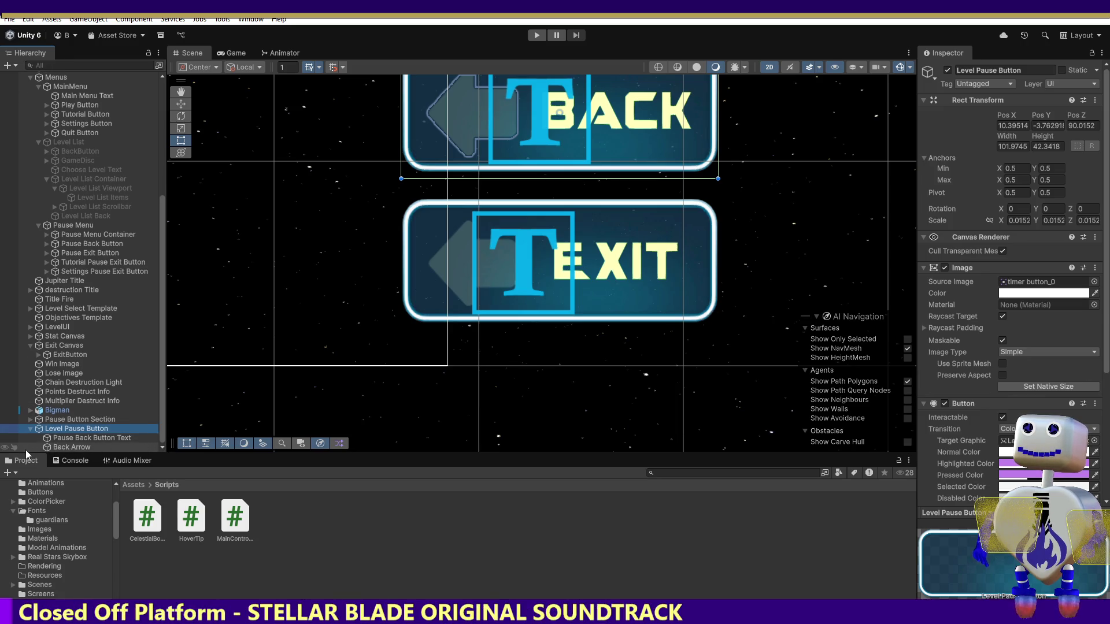
click(30, 429)
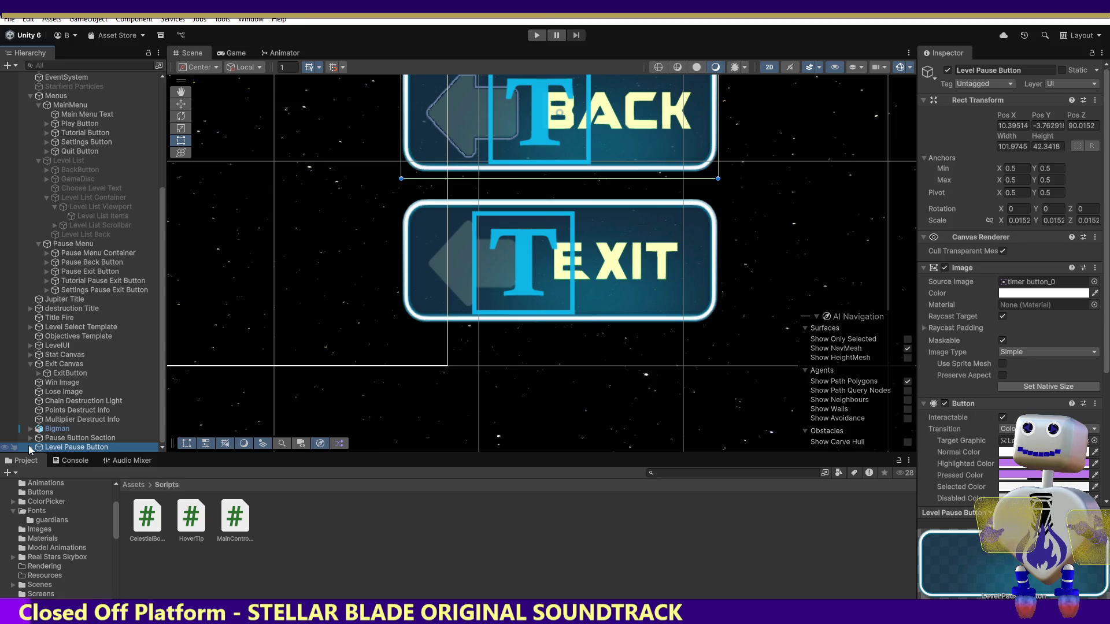
Step: Collapse Pause Button Section and select Level Exit Button and Level Pause Button together
click(106, 448)
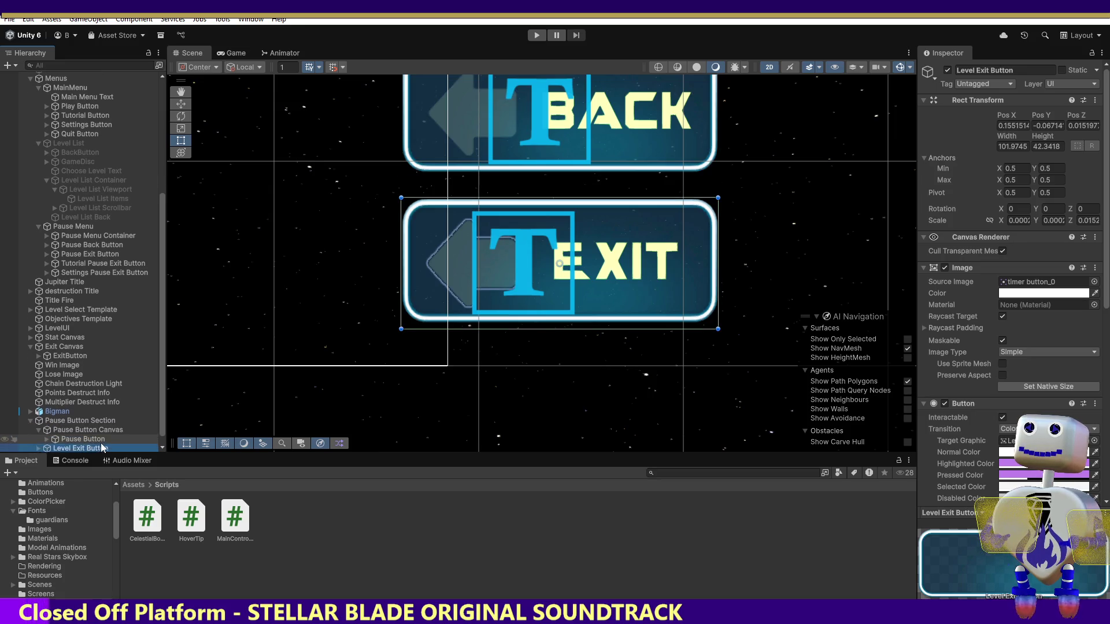
click(162, 448)
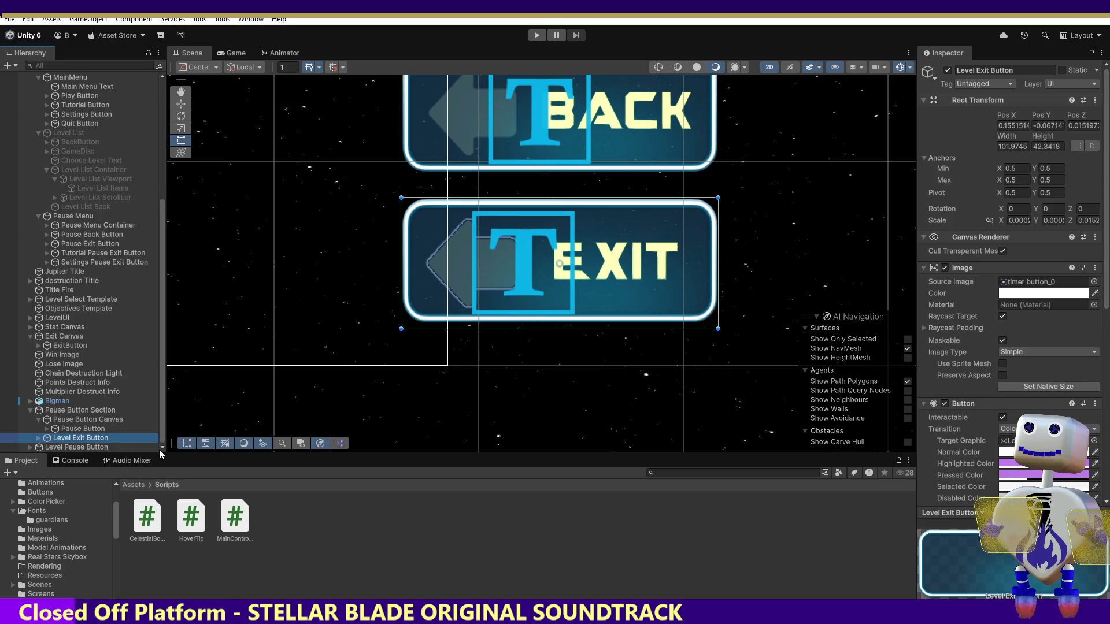
key(Down)
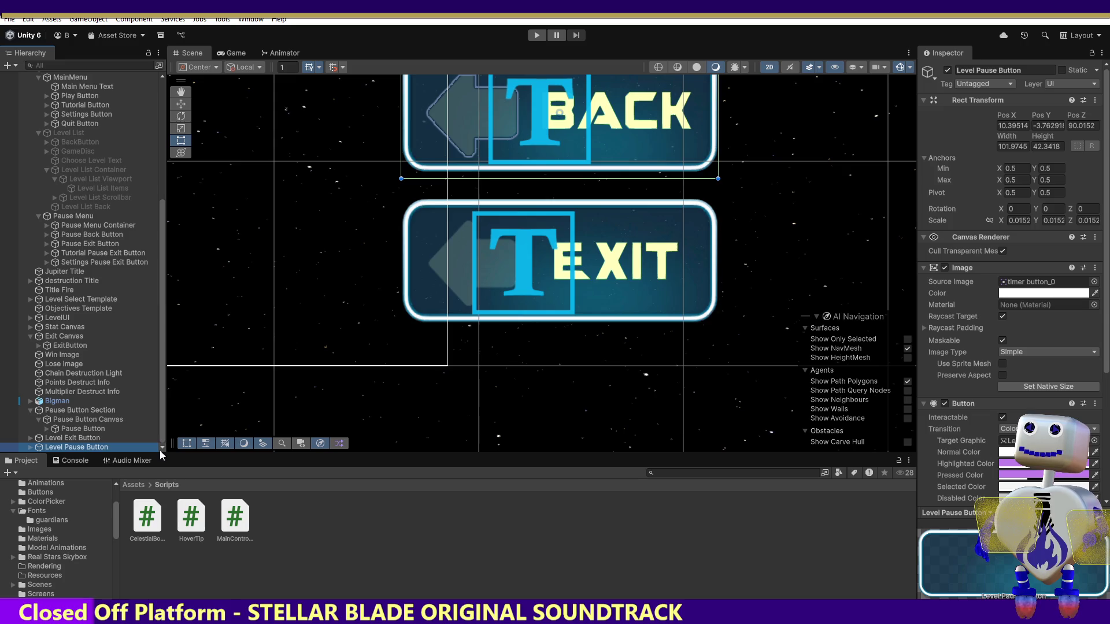
click(32, 411)
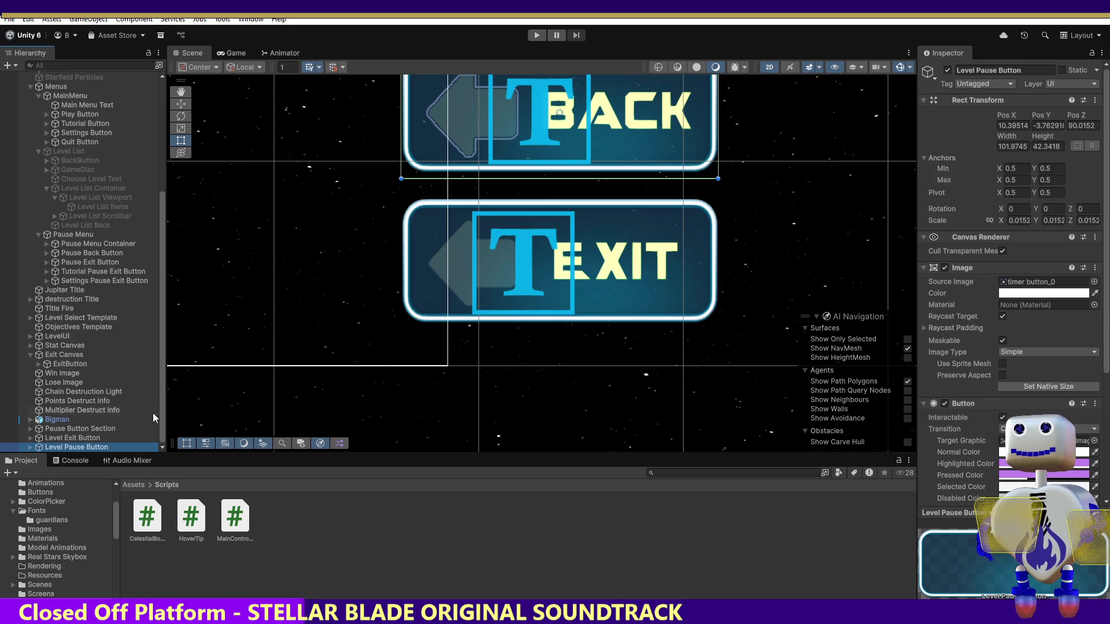
click(82, 439)
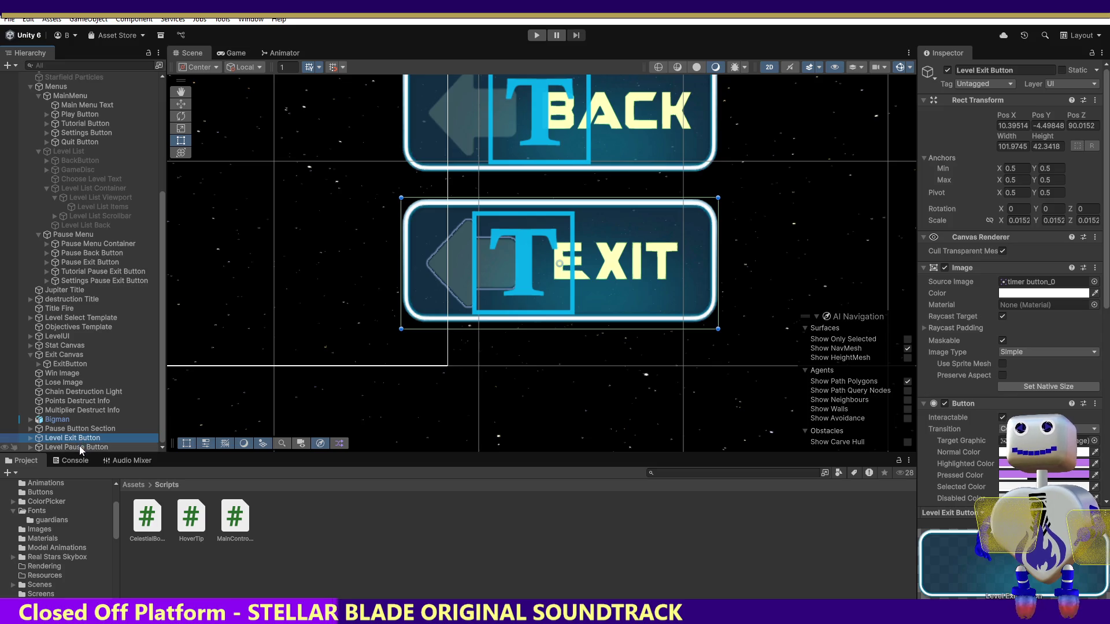
shift+click(84, 447)
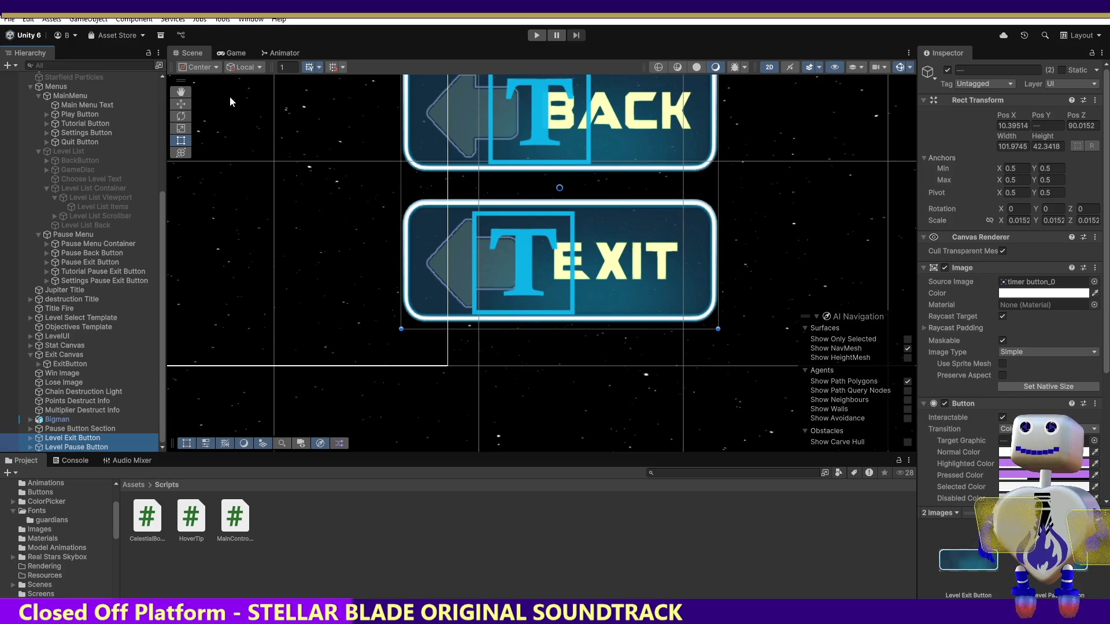
scroll(162, 88, up, 5)
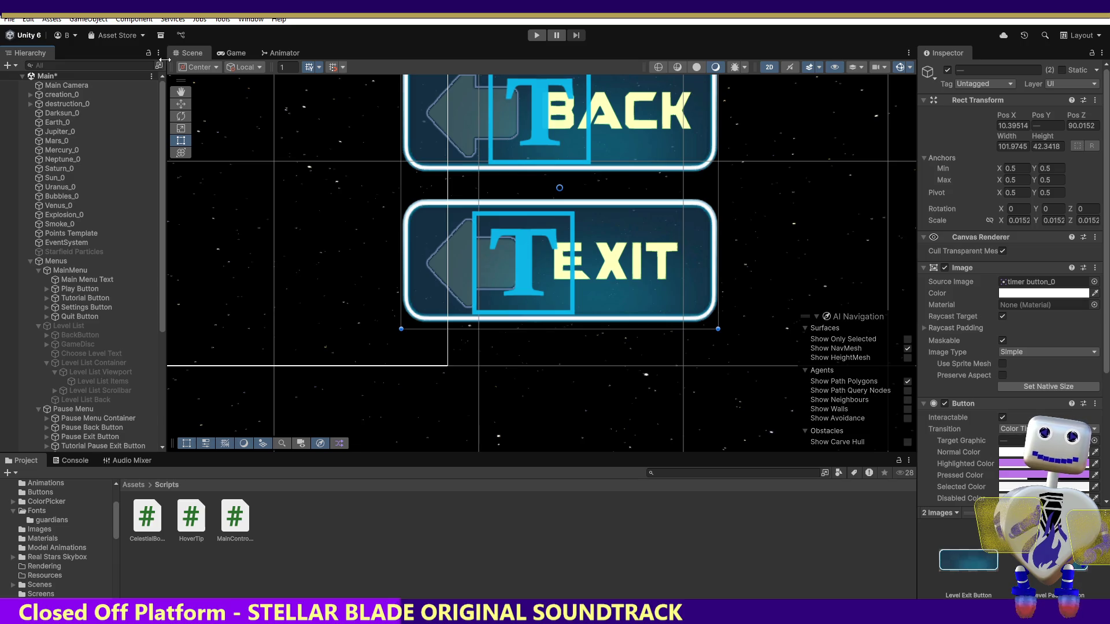
Step: Frame the Main Camera, select both level buttons, then frame Pause Button Section in the Scene view
click(60, 87)
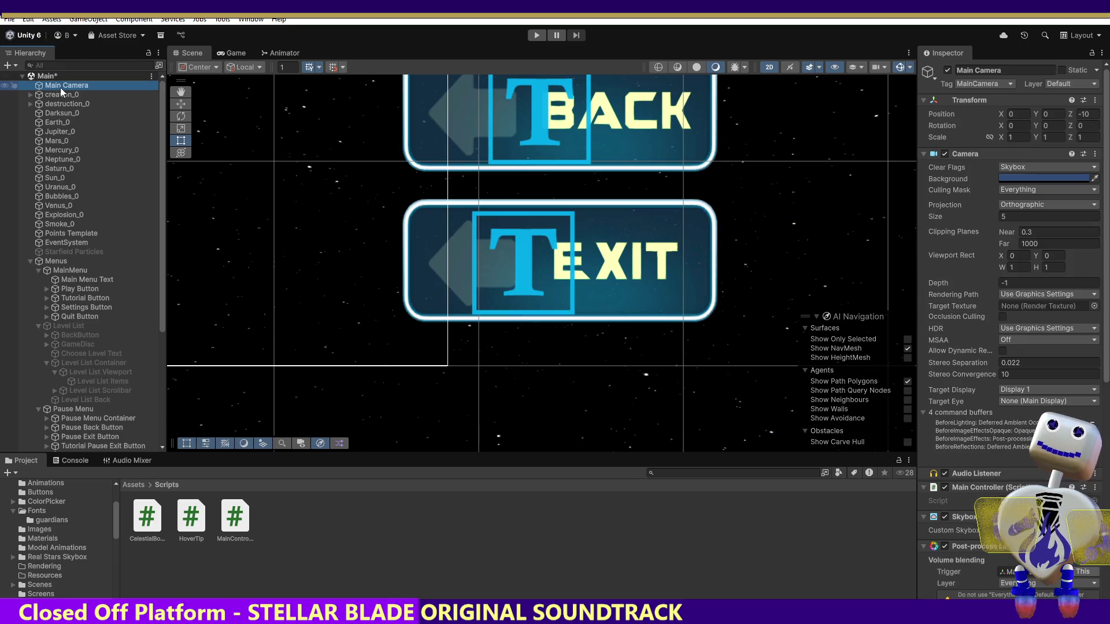
double_click(60, 87)
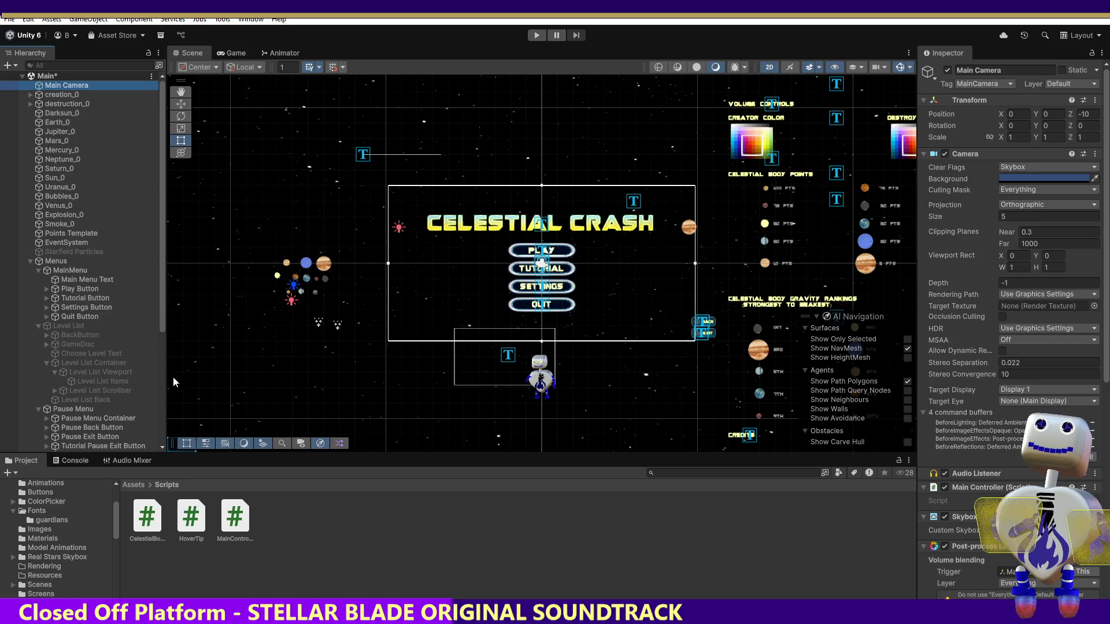
drag(159, 304, 172, 418)
click(72, 437)
ctrl+click(72, 444)
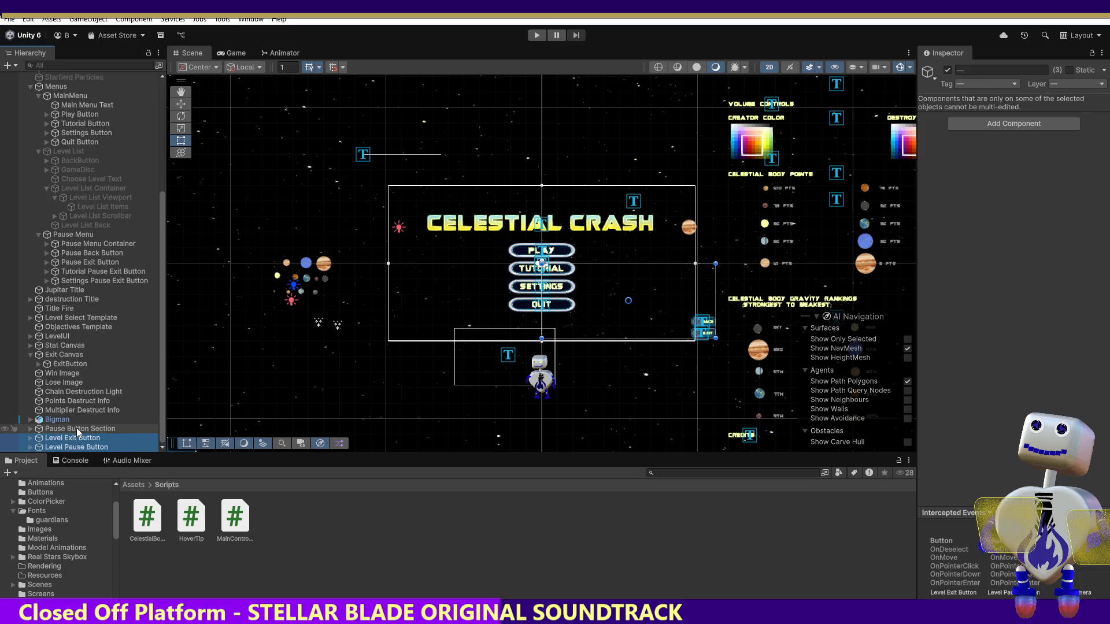
click(77, 429)
double_click(76, 428)
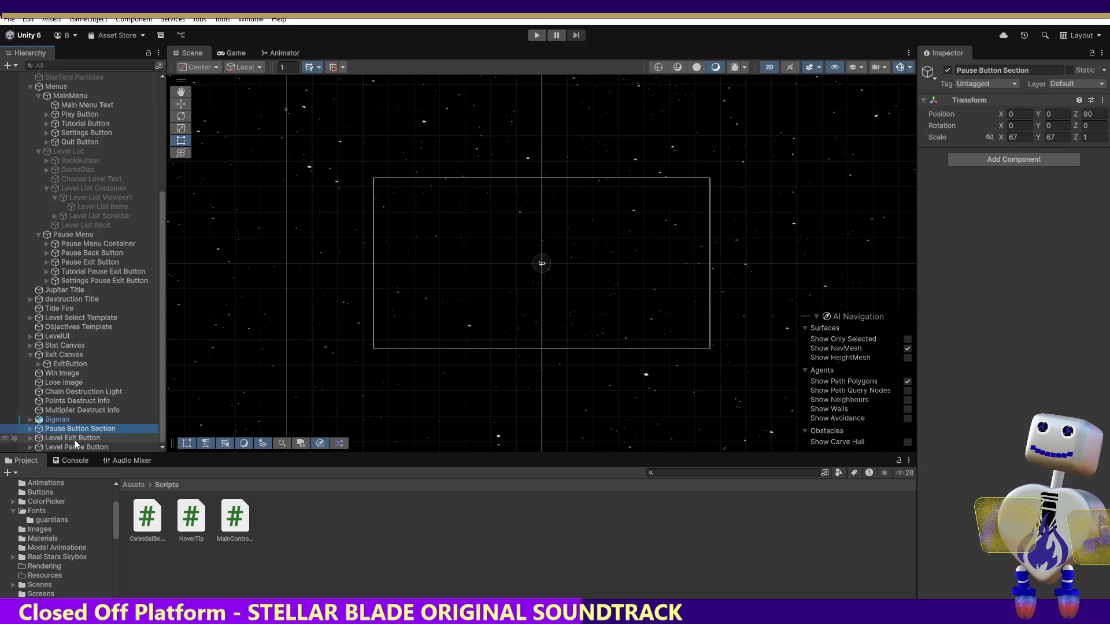
Step: Select both level buttons, then expand Pause Button Section and inspect Pause Button Canvas
click(74, 437)
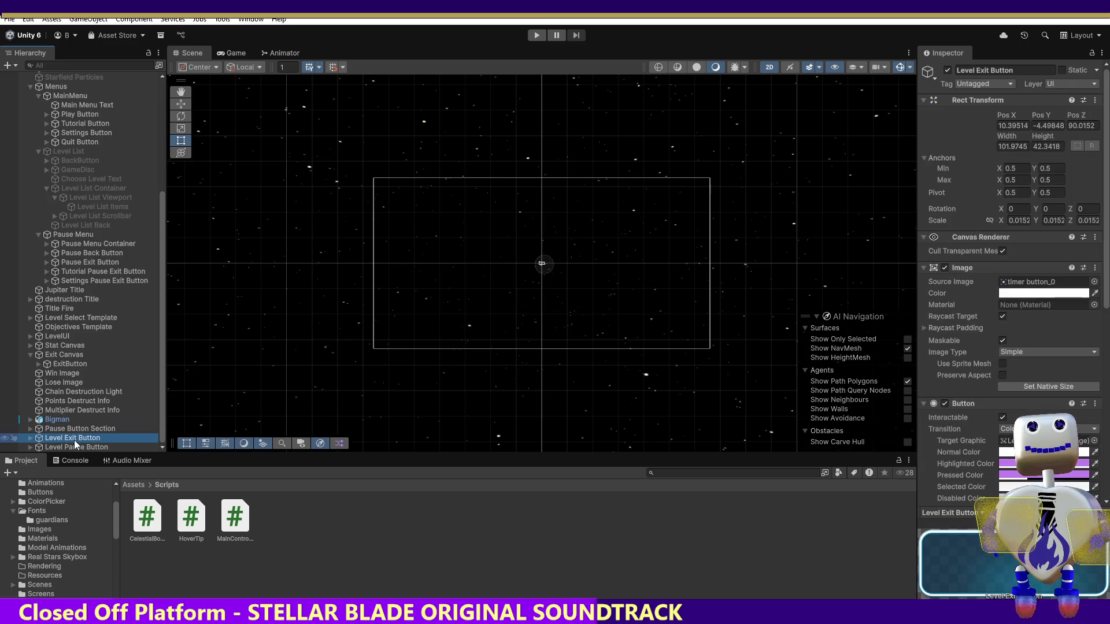
shift+click(74, 447)
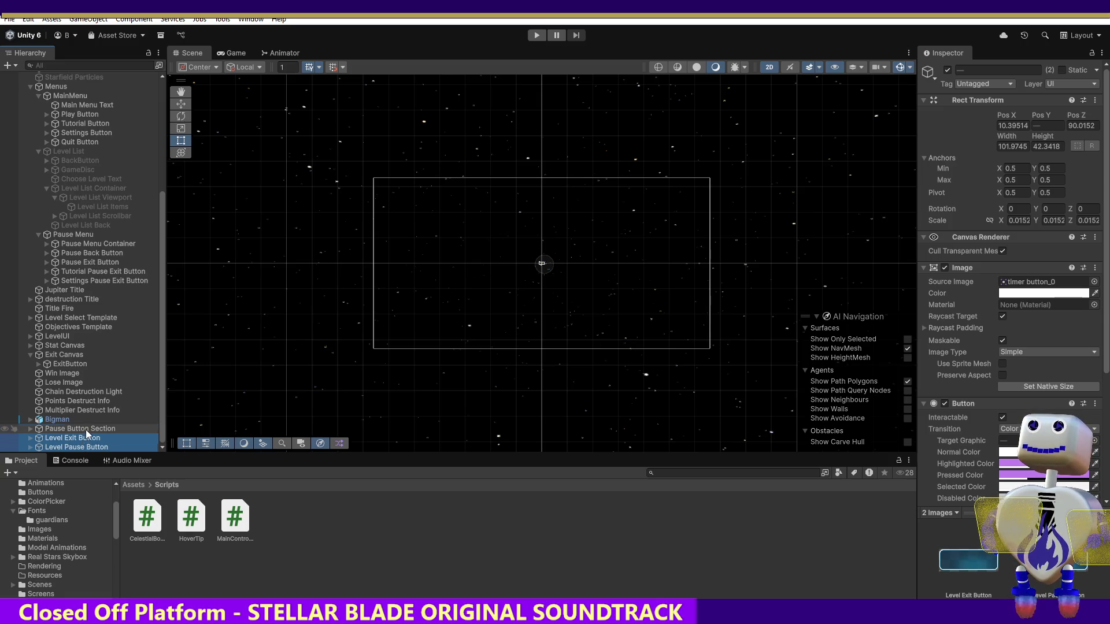
click(87, 430)
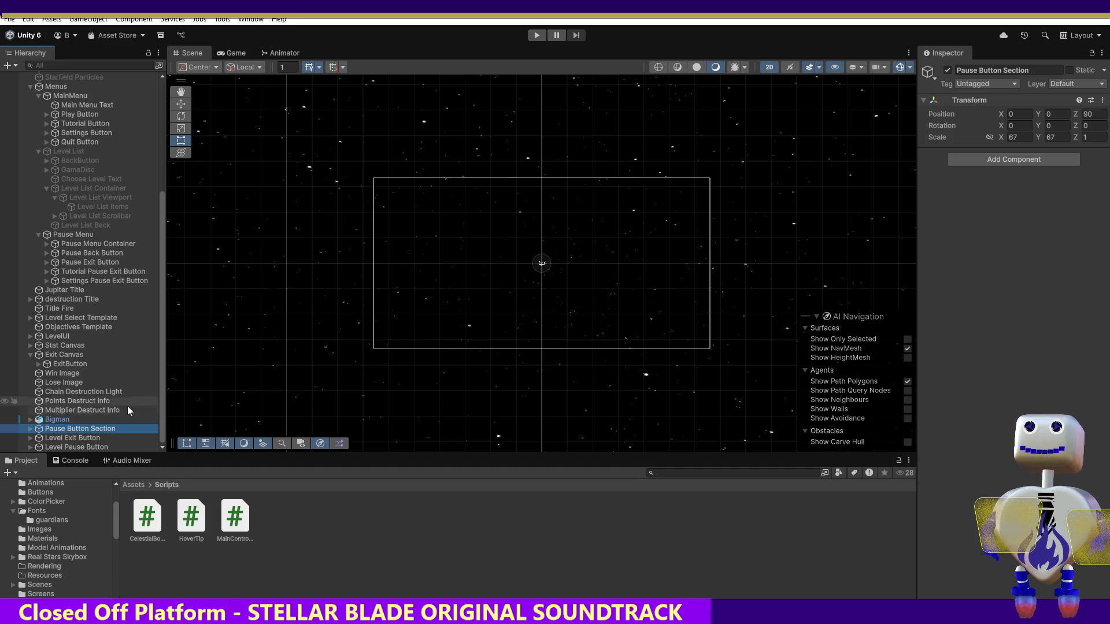
click(31, 428)
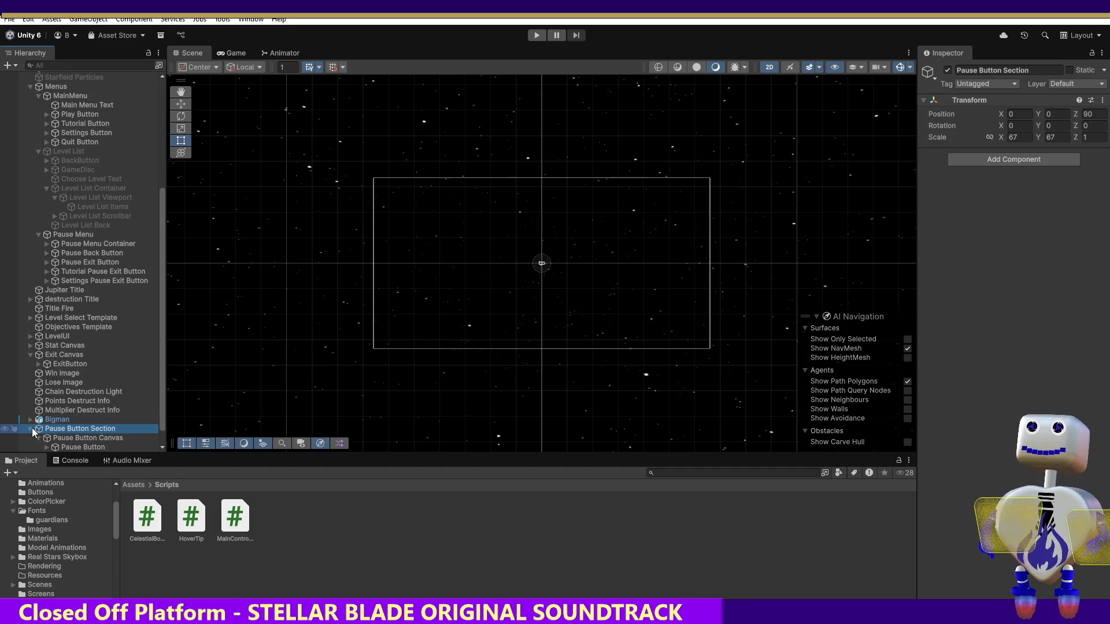
click(71, 438)
scroll(164, 431, down, 1)
scroll(163, 430, down, 1)
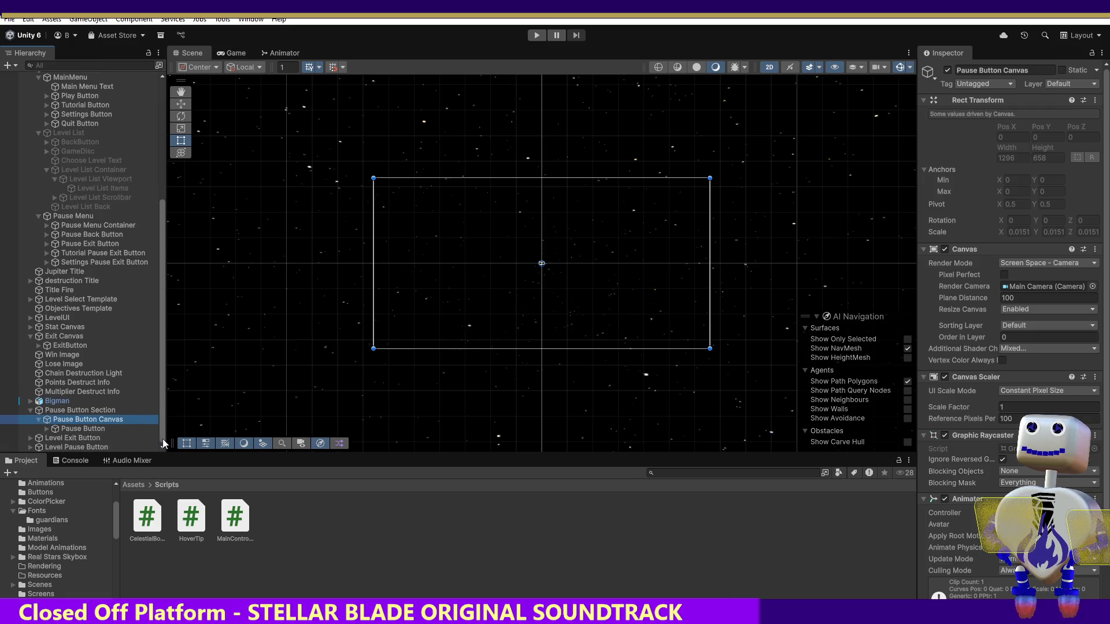
Step: Inspect Pause Button and Level Exit Button's children, then reselect both level buttons (timer button_0, 101.6745 × 42.3418)
click(91, 430)
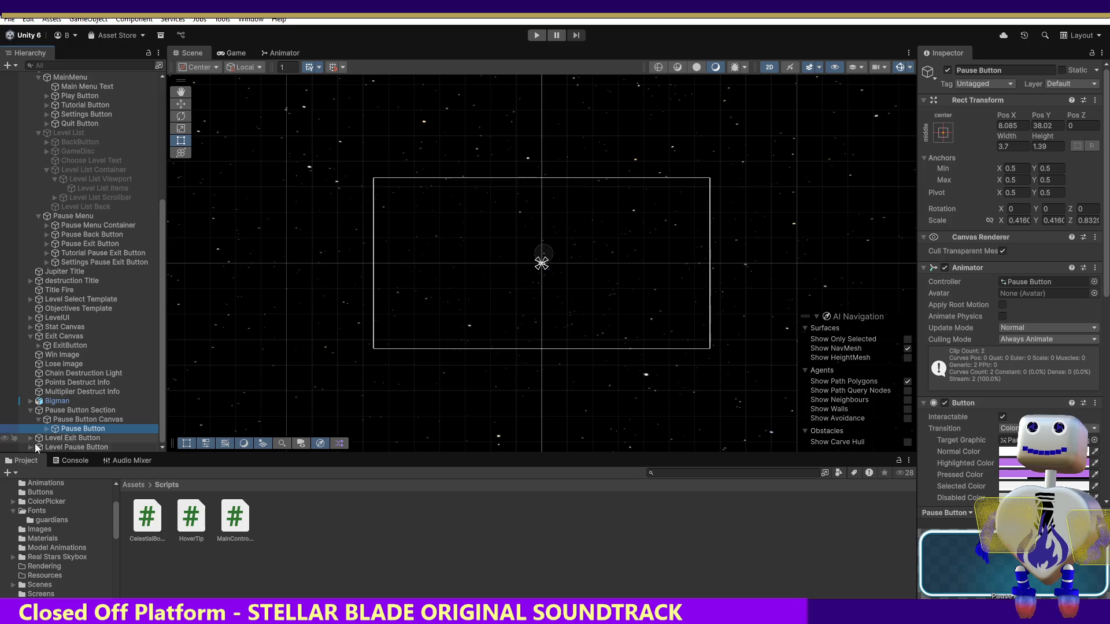
click(30, 438)
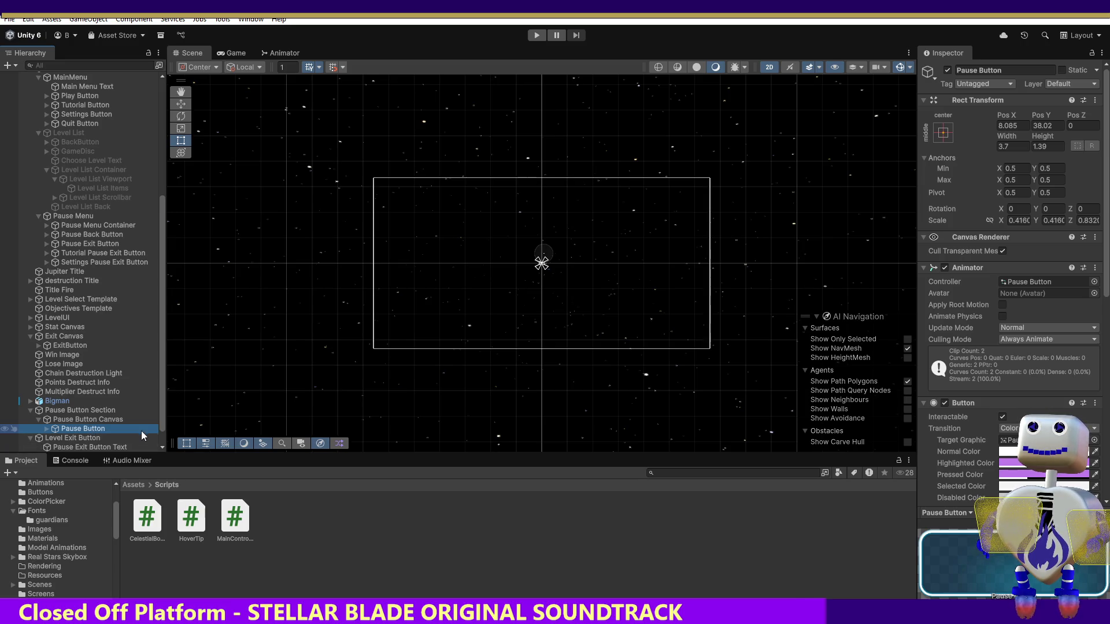
scroll(160, 428, down, 1)
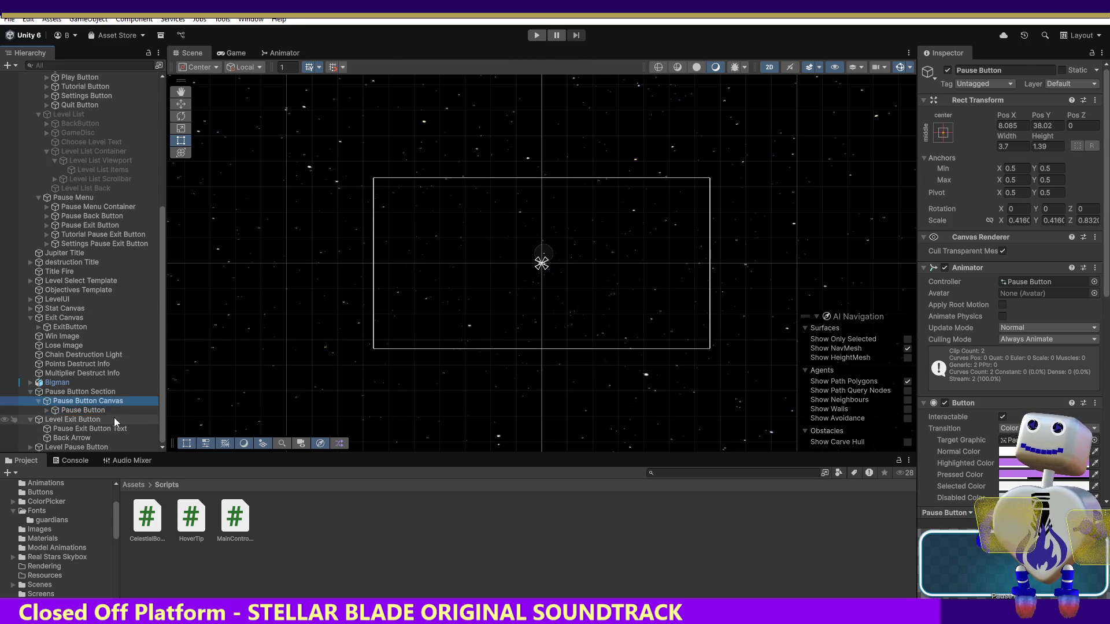
key(Up)
drag(347, 235, 316, 238)
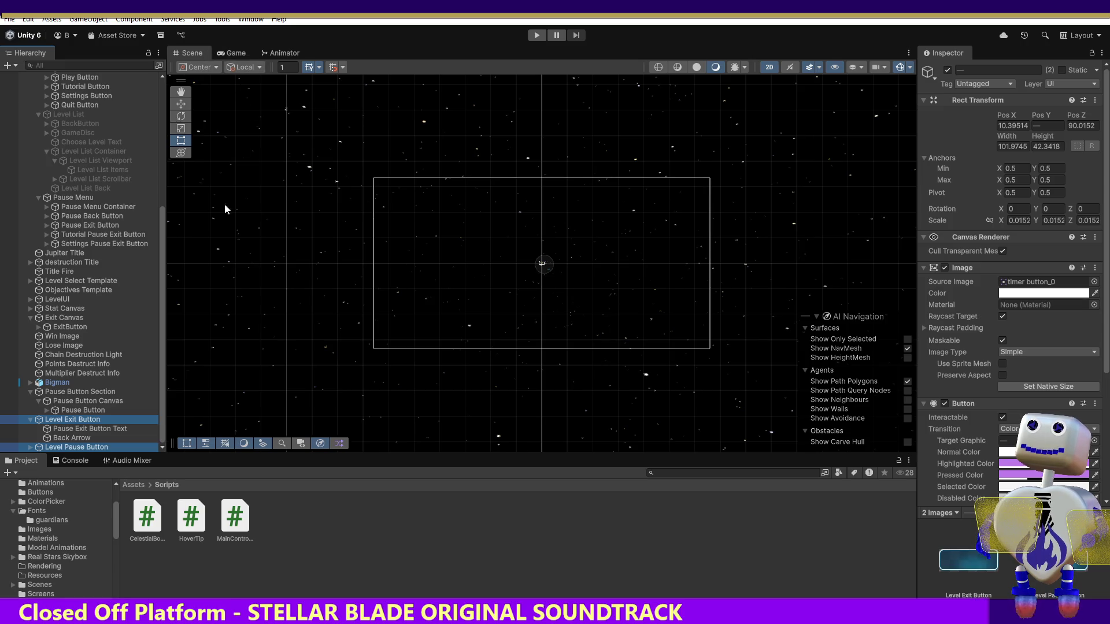
drag(162, 229, 162, 90)
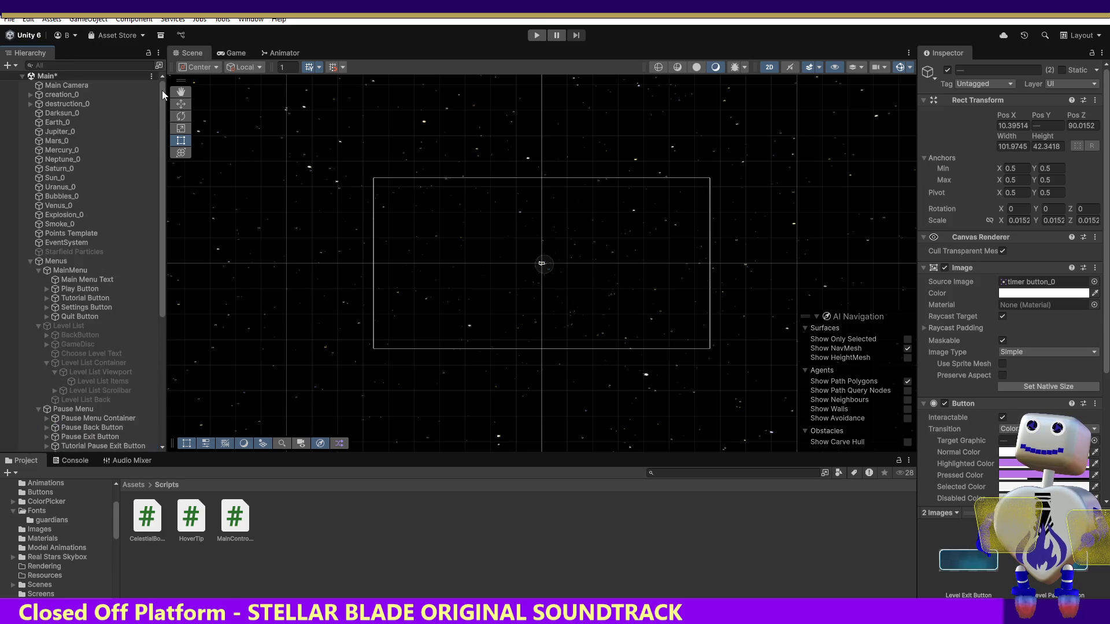
Step: Select Level Exit and Level Pause buttons and move them down-left in the scene
click(93, 84)
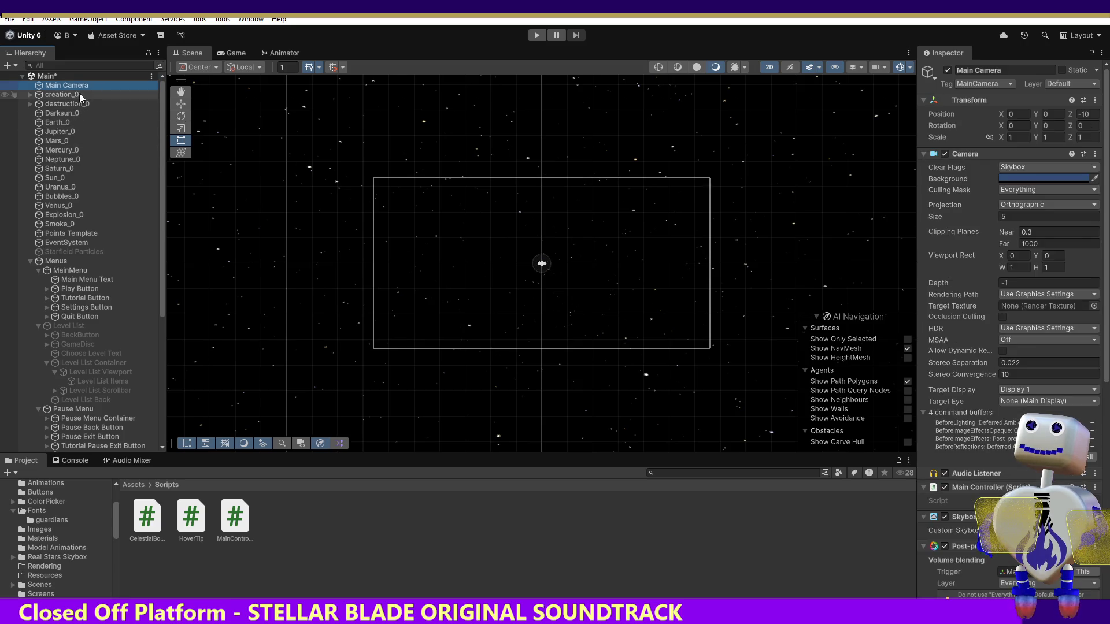
double_click(81, 85)
drag(163, 165, 173, 377)
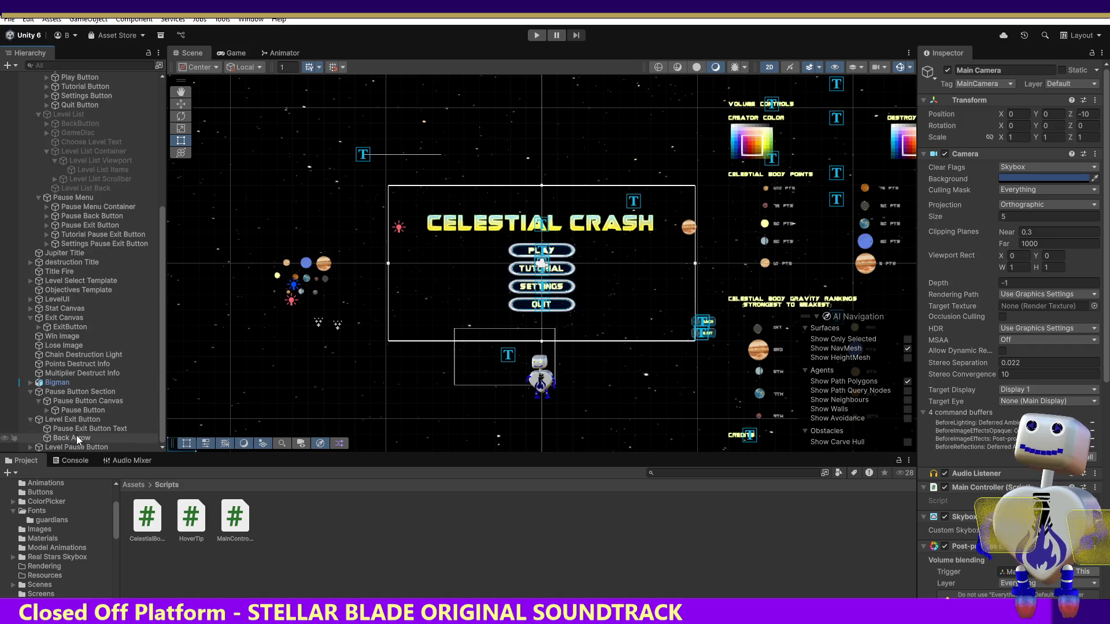
click(64, 418)
click(30, 419)
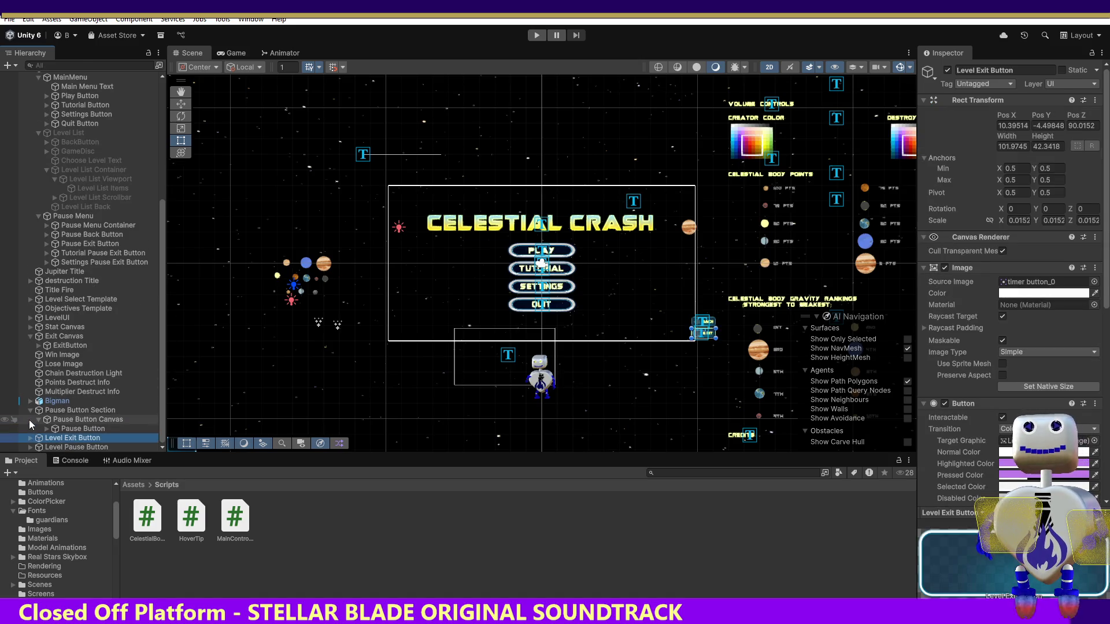
ctrl+click(57, 447)
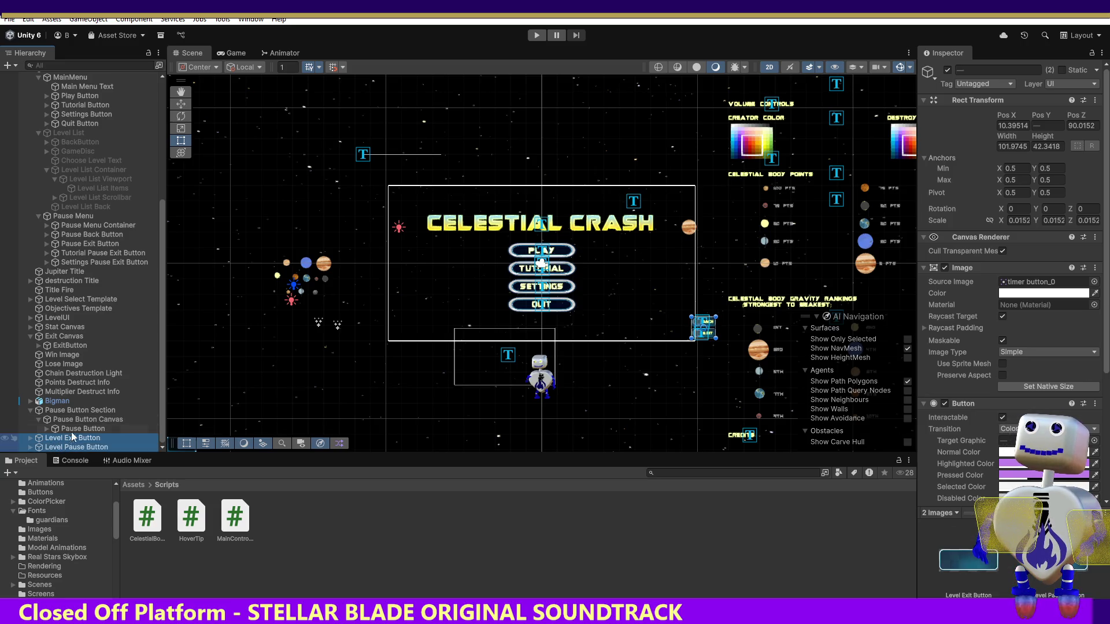
click(186, 104)
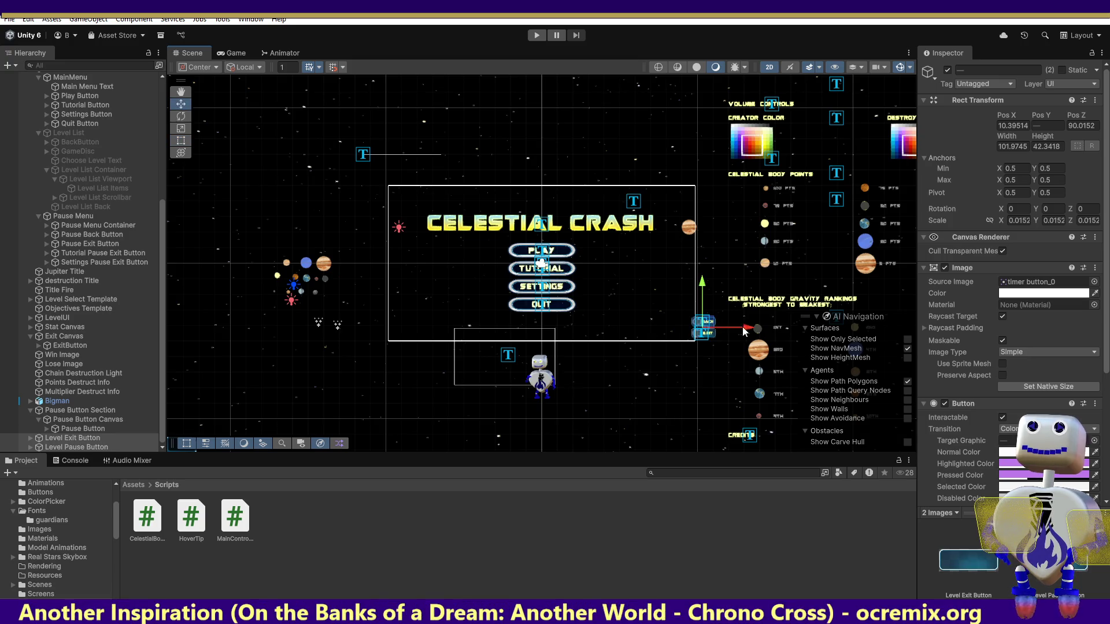
mouse_move(712, 328)
mouse_down()
mouse_move(698, 389)
mouse_move(684, 376)
mouse_up()
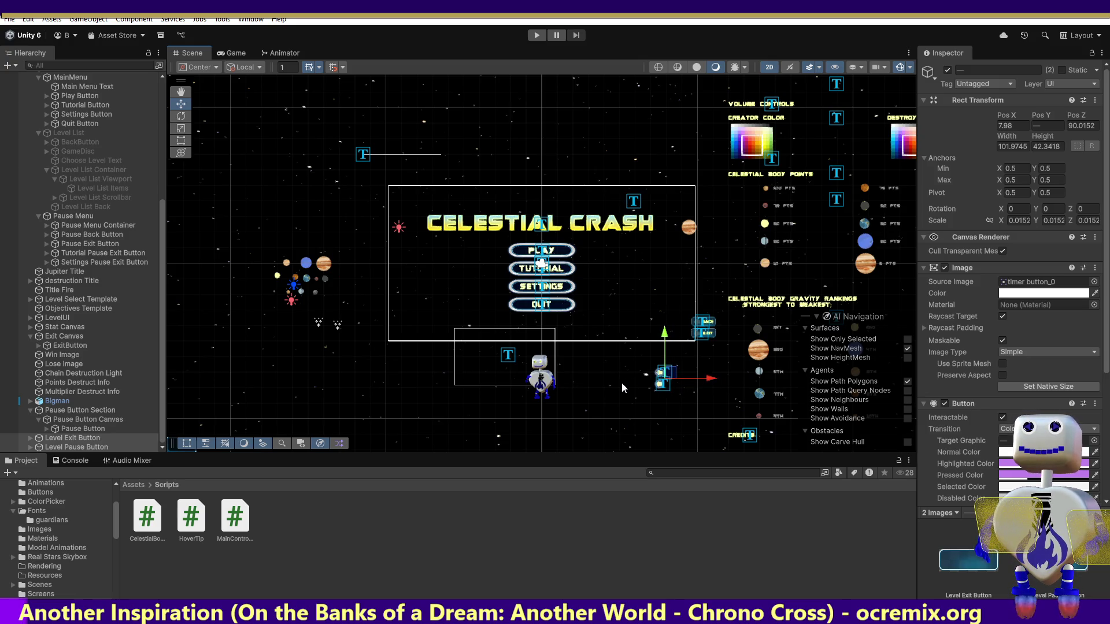
Step: Undo the button move and earlier selections back to Pause Button Section
key(ctrl+z)
key(ctrl+z)
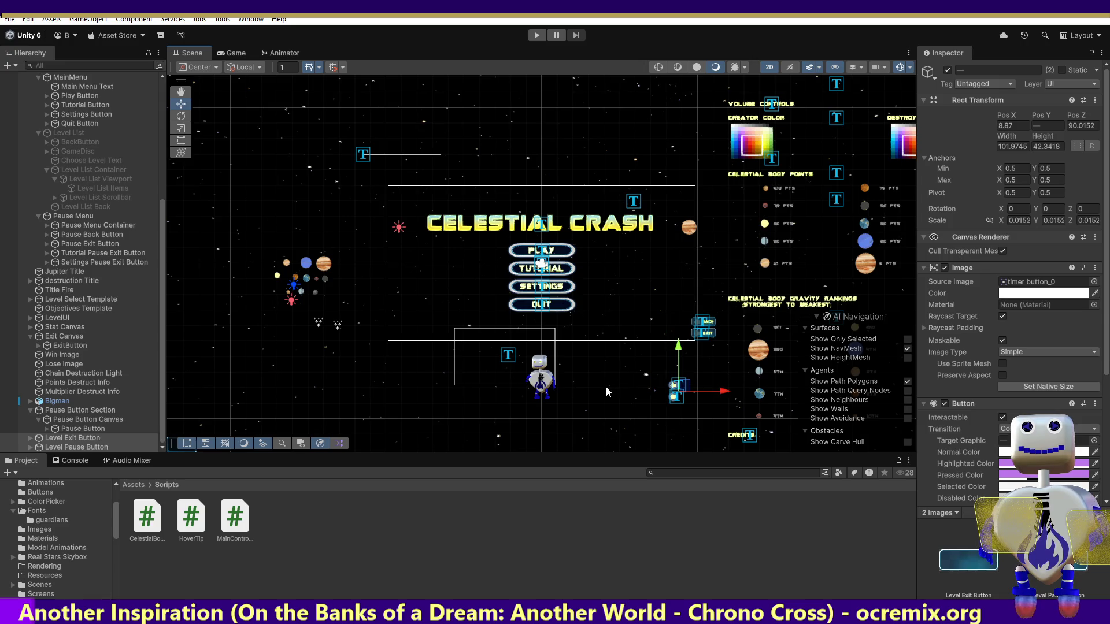
key(ctrl+z)
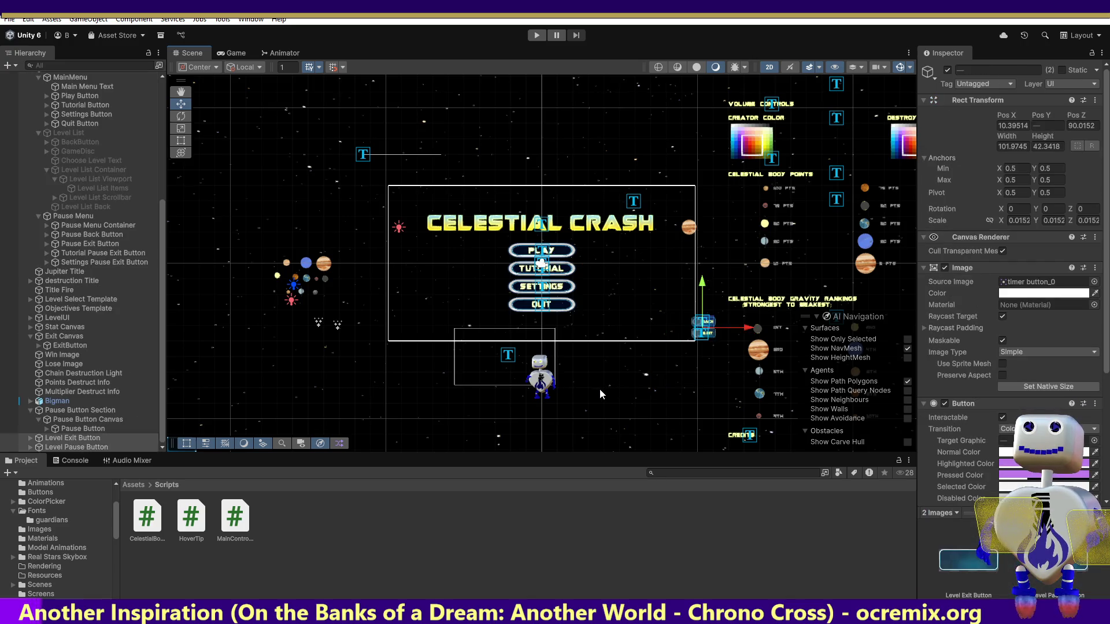
key(ctrl+z)
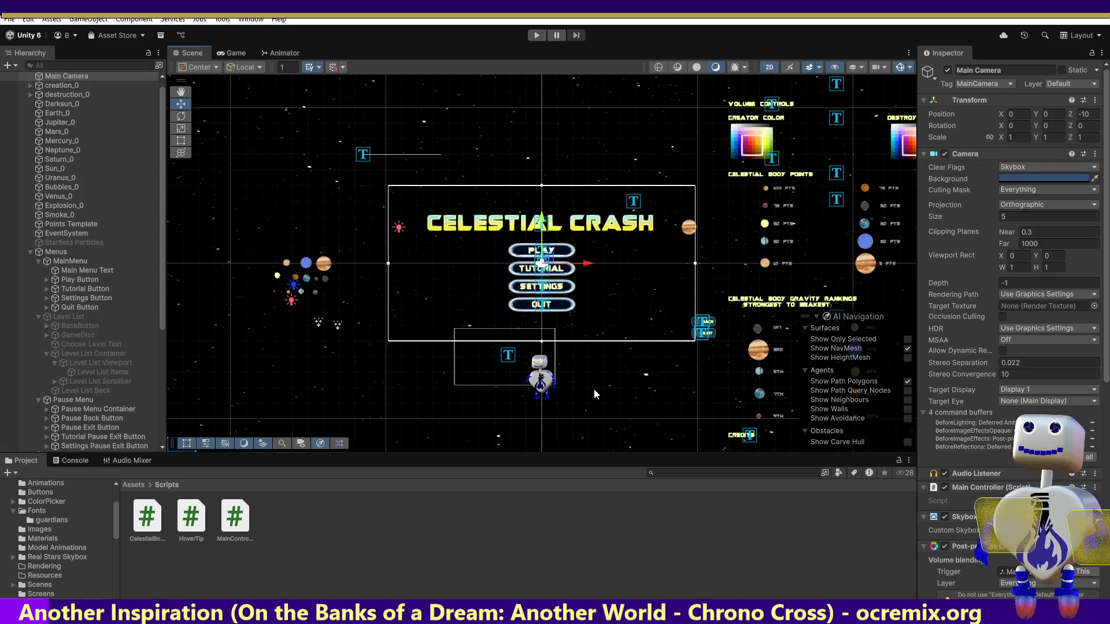
key(ctrl+z)
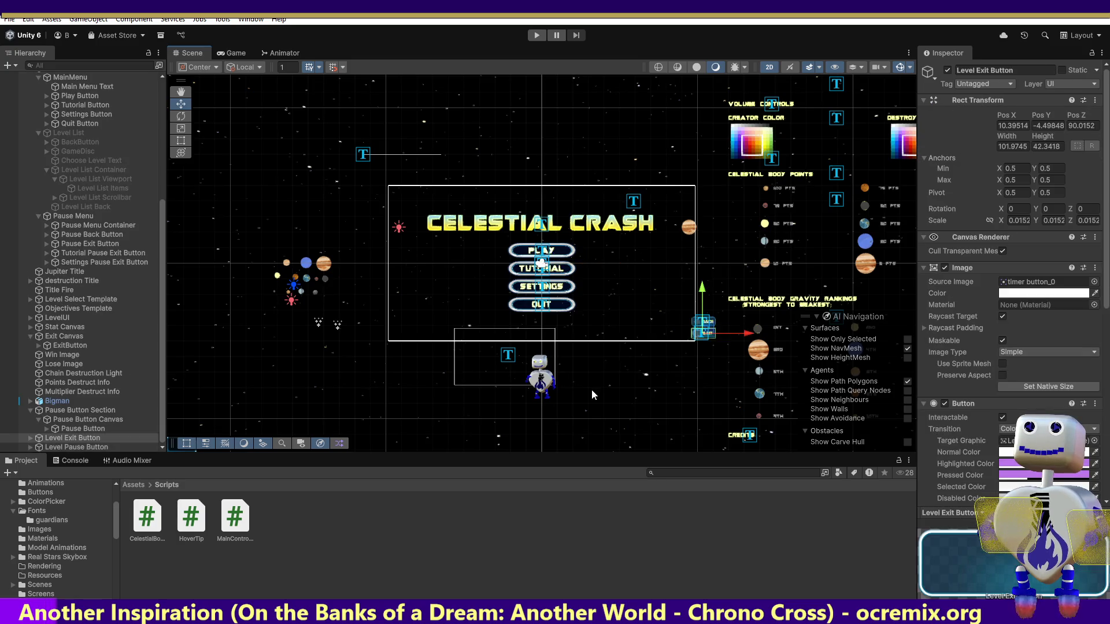
key(ctrl+z)
key(ctrl+z)
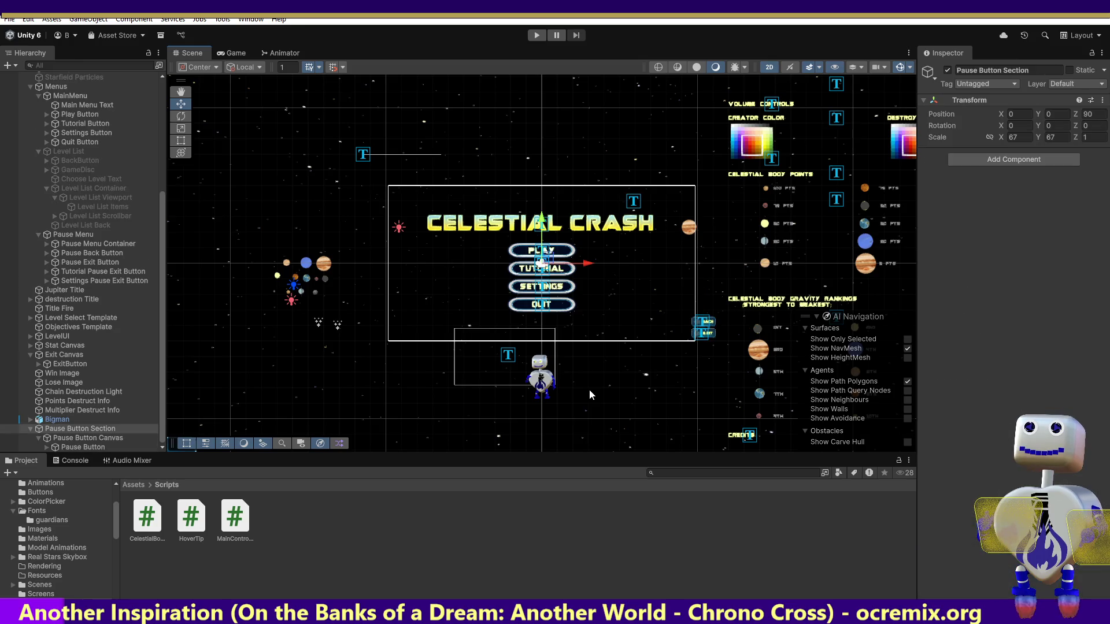
Step: Inspect Pause Button Canvas and Pause Exit Button Text, then duplicate Pause Button Section with Ctrl+D
click(163, 423)
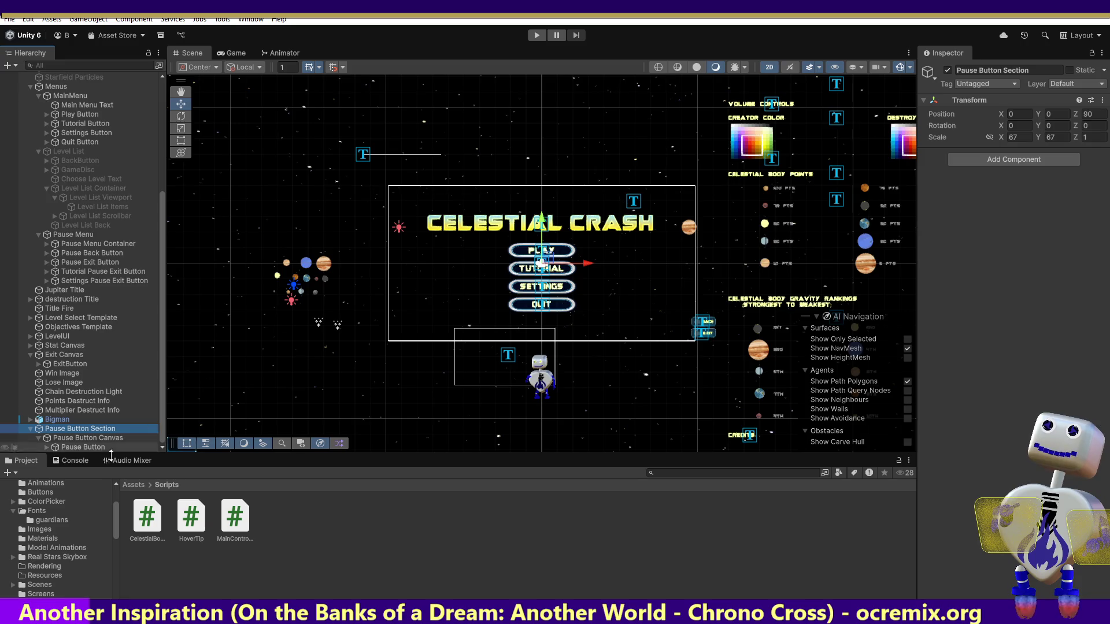
click(77, 440)
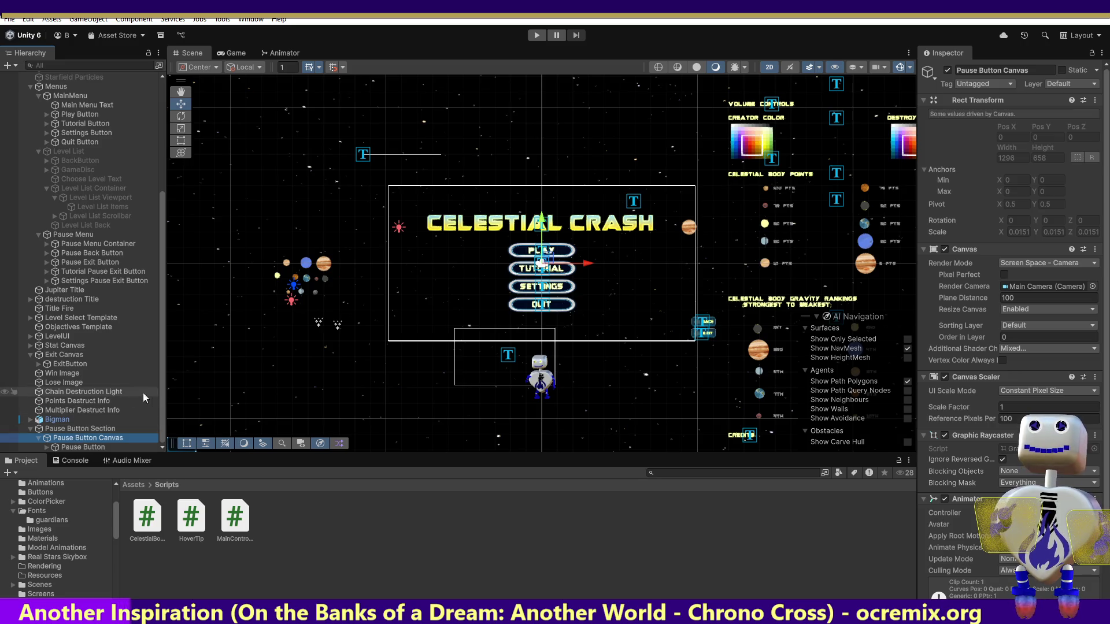
click(46, 262)
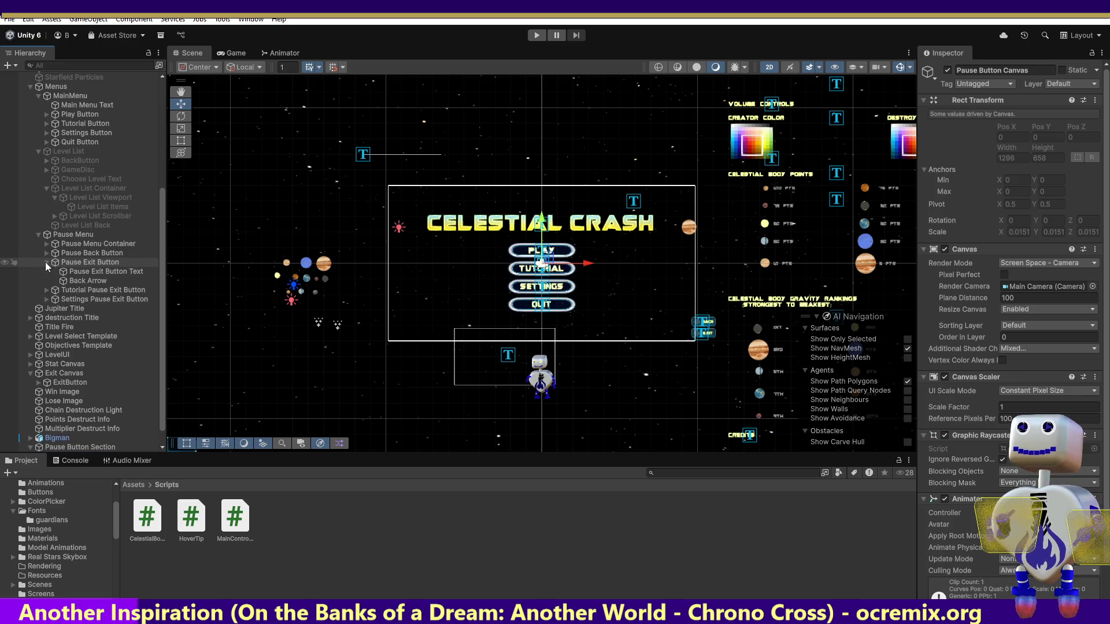
click(77, 271)
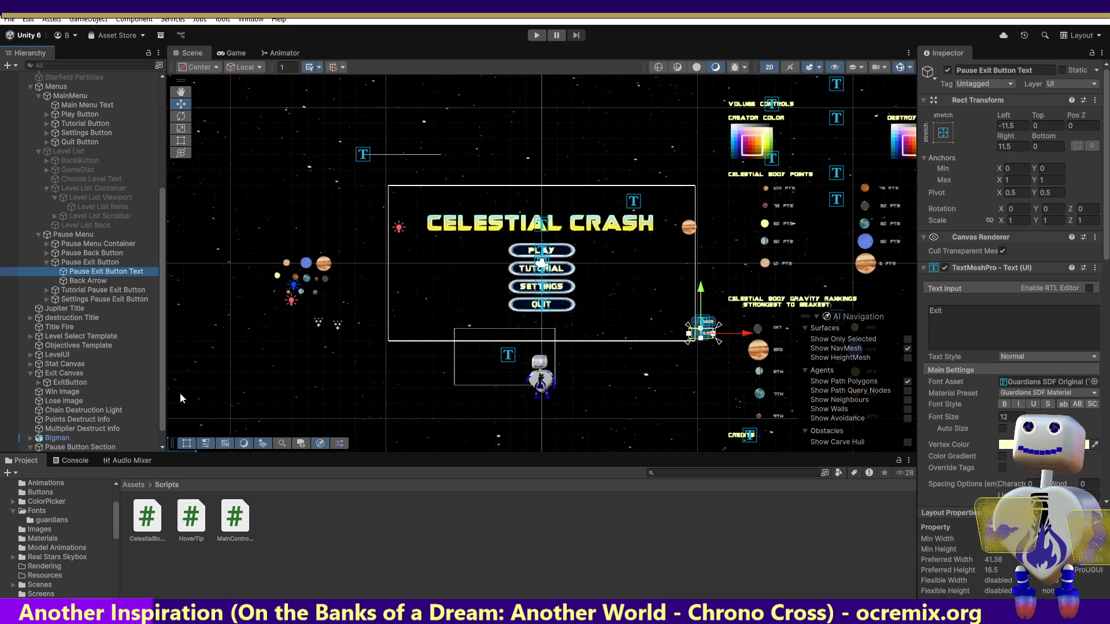
scroll(162, 417, down, 1)
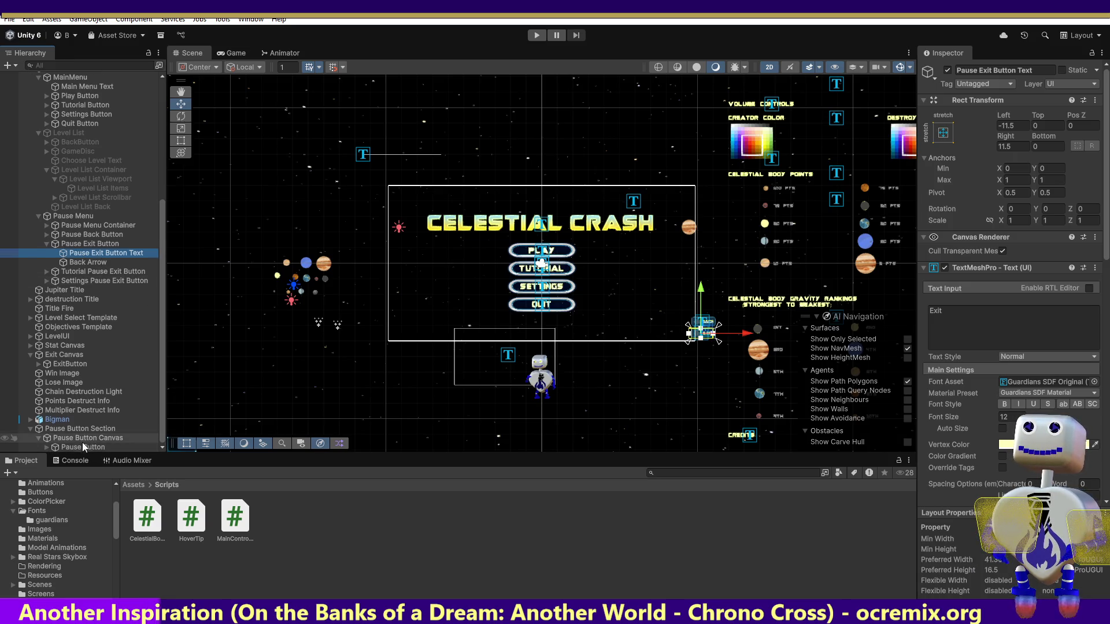
click(32, 428)
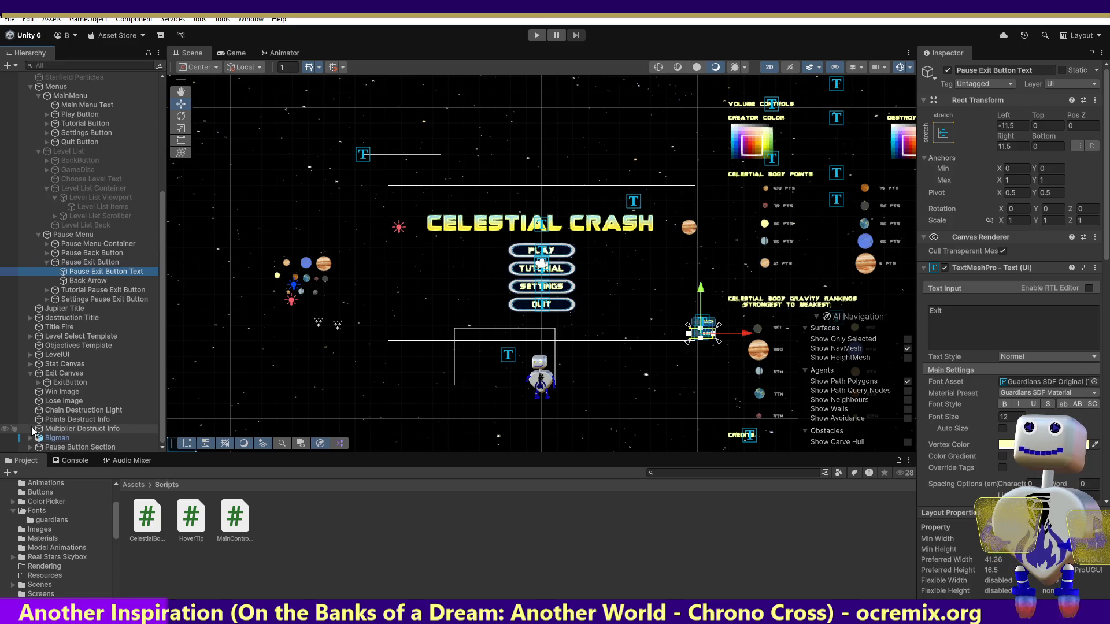
click(114, 447)
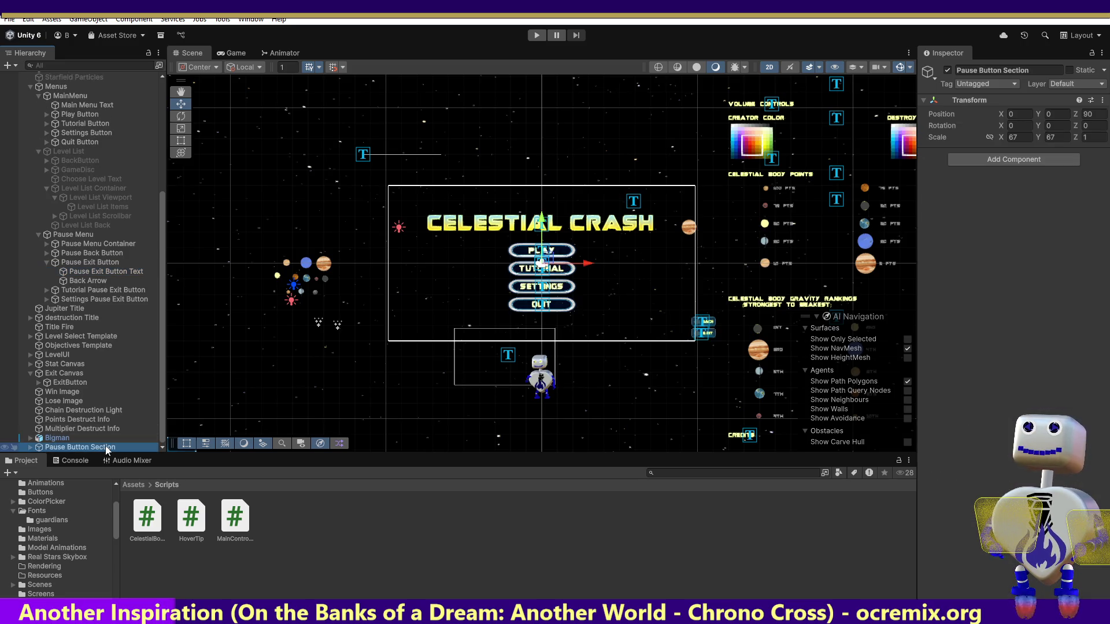
key(ctrl+d)
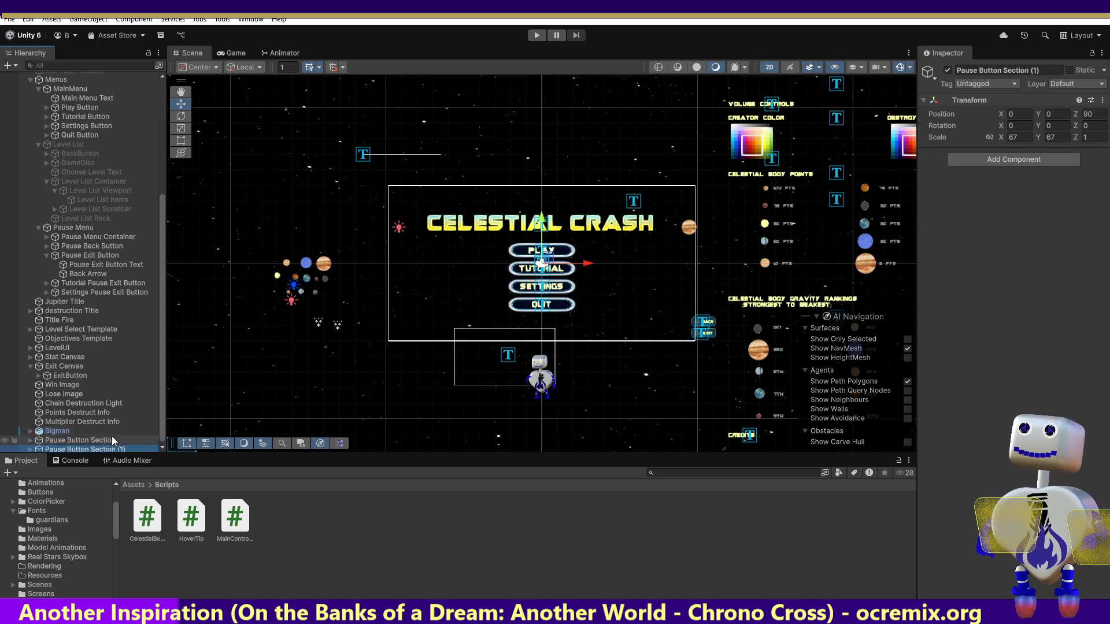
Step: Duplicate Pause Button Section again and expand the Pause Button Section (1) copy
key(ctrl+d)
click(94, 438)
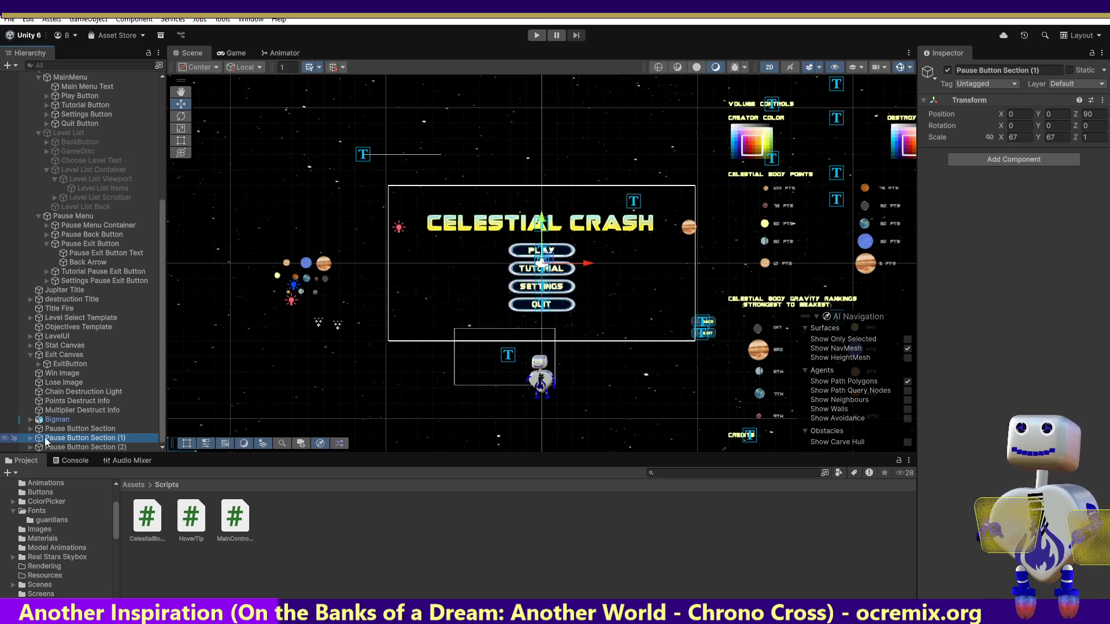
click(30, 438)
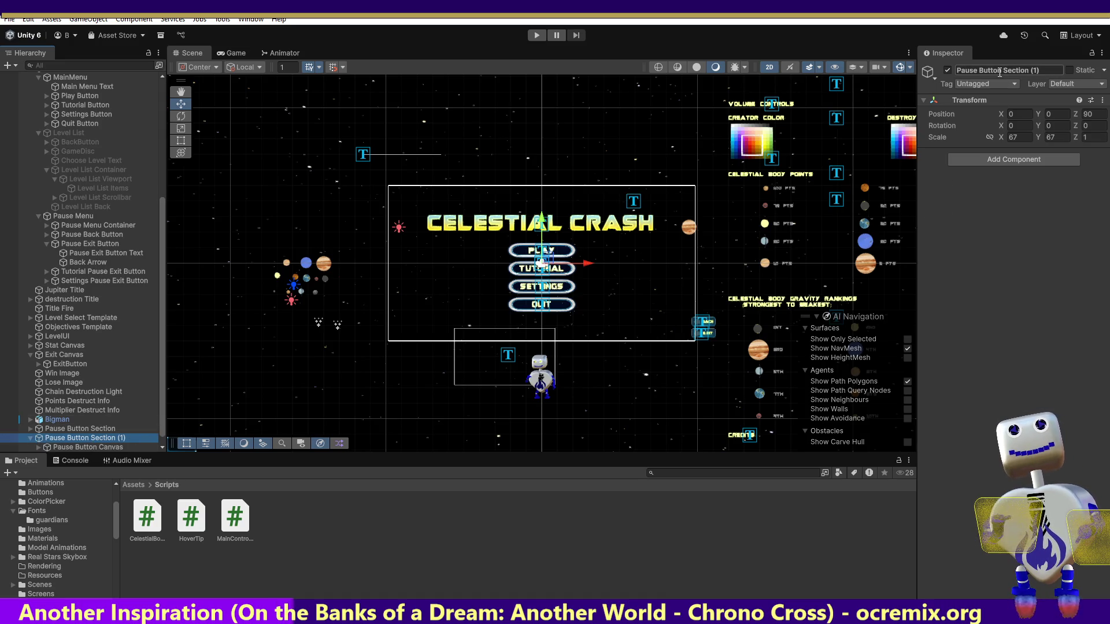
Step: Rename Pause Button Section (1) to 'Level Pause Button'
click(1046, 70)
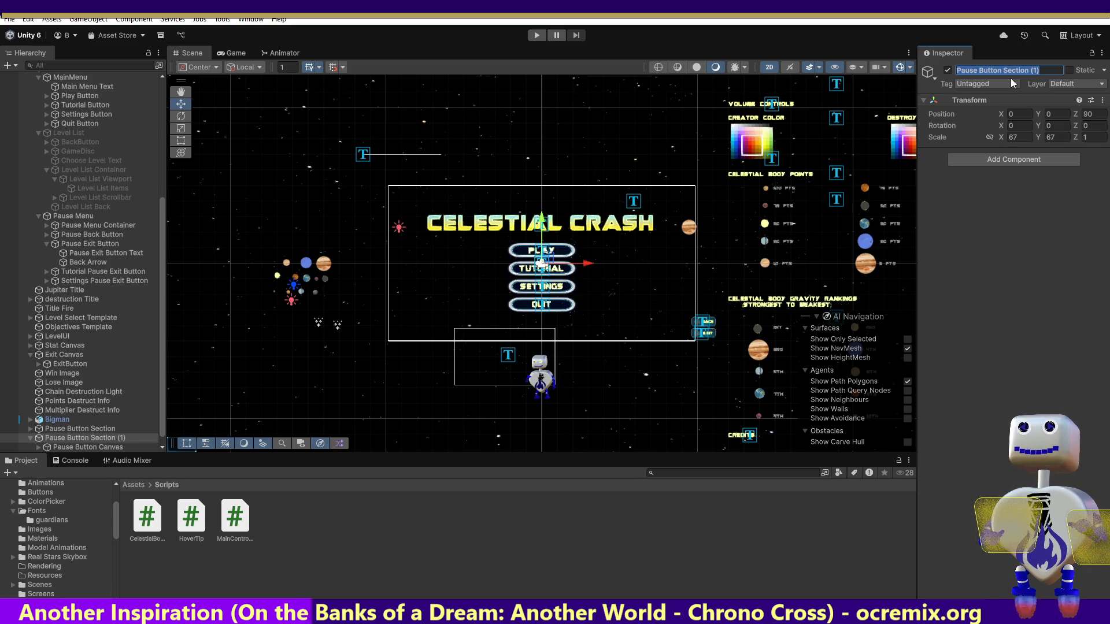
click(162, 420)
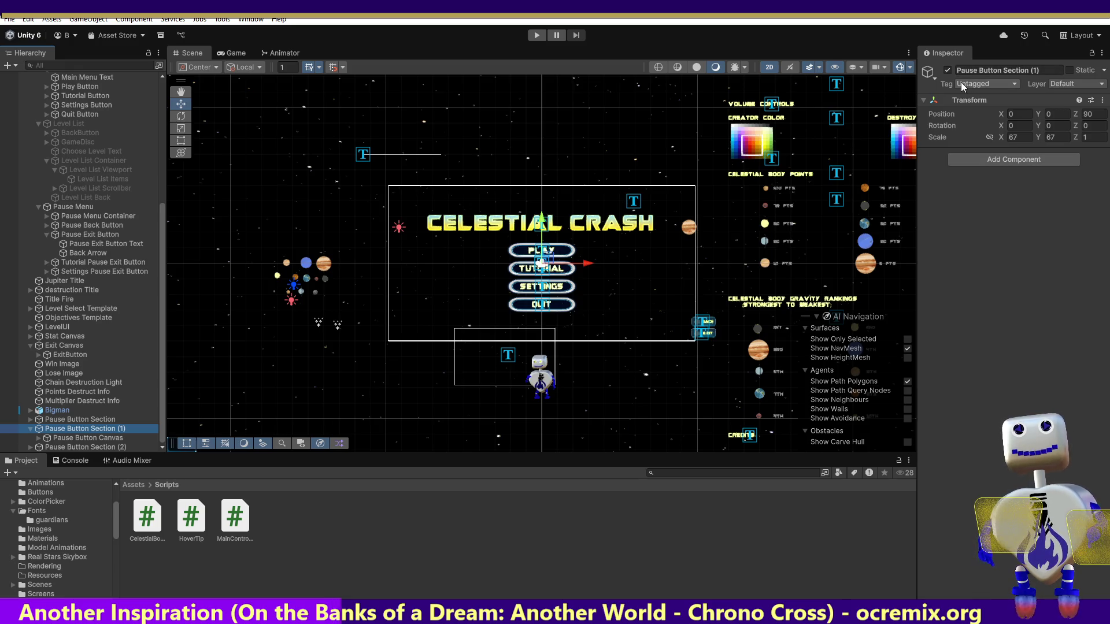
click(1039, 70)
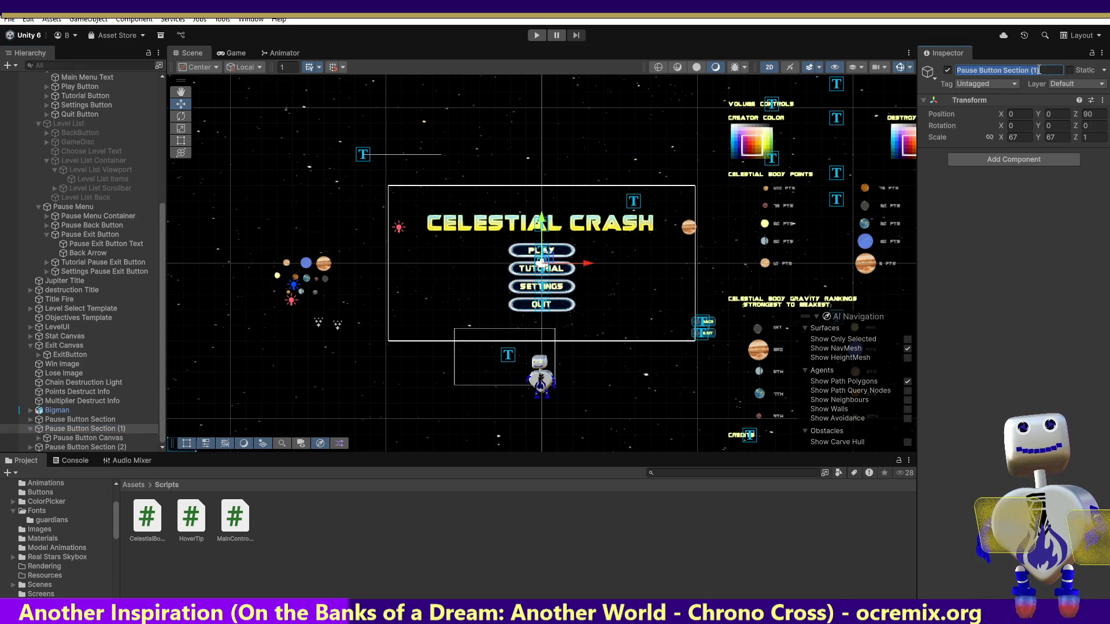
text(Le)
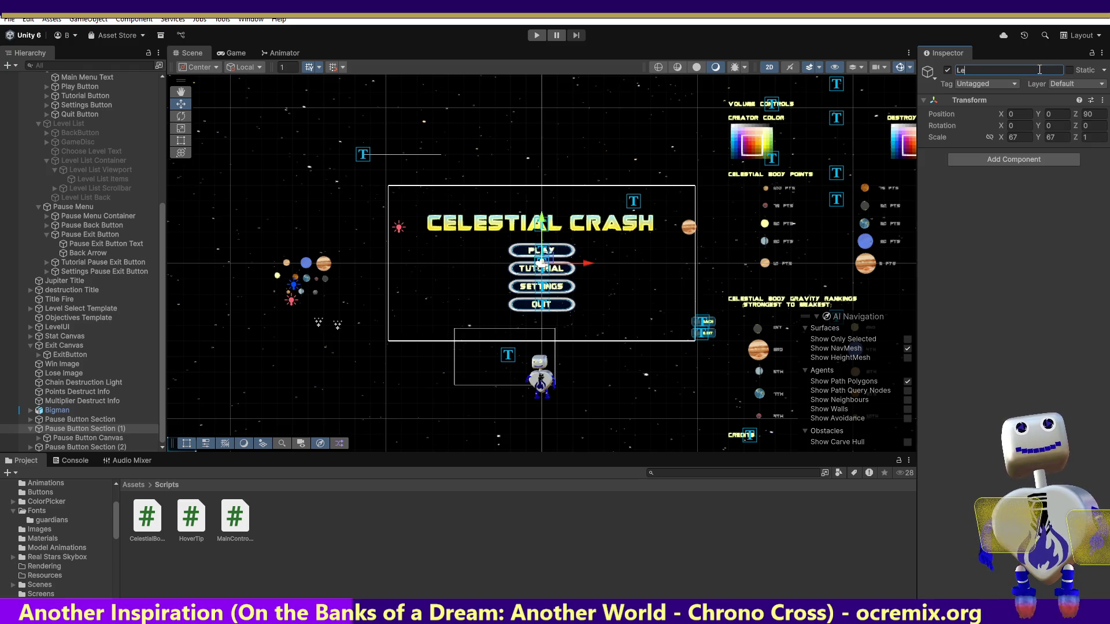
text(vel Pause)
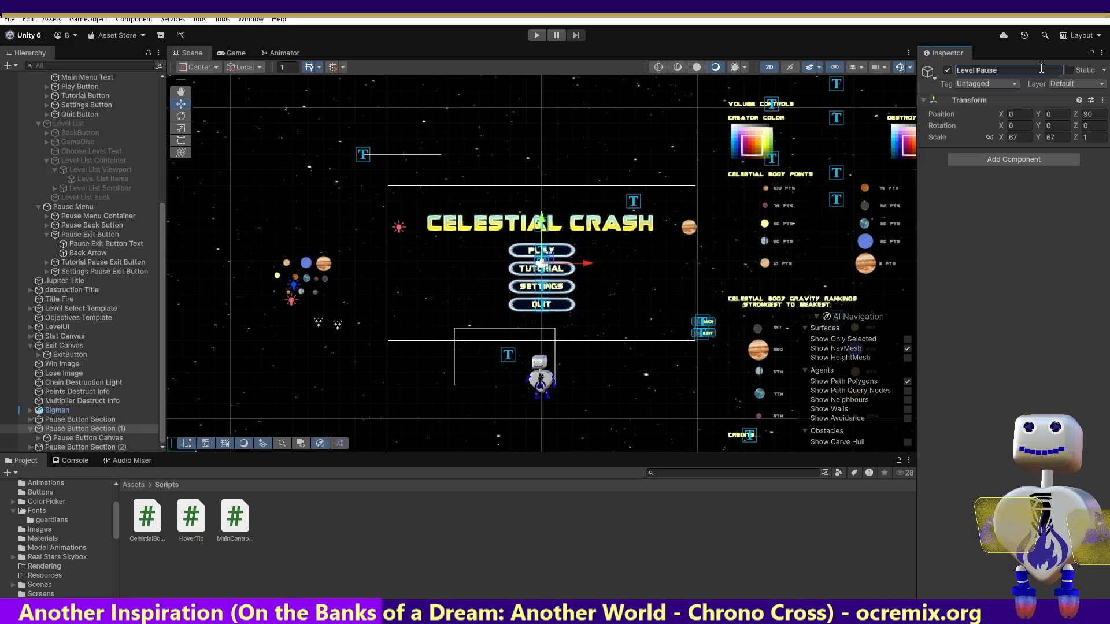
text( B)
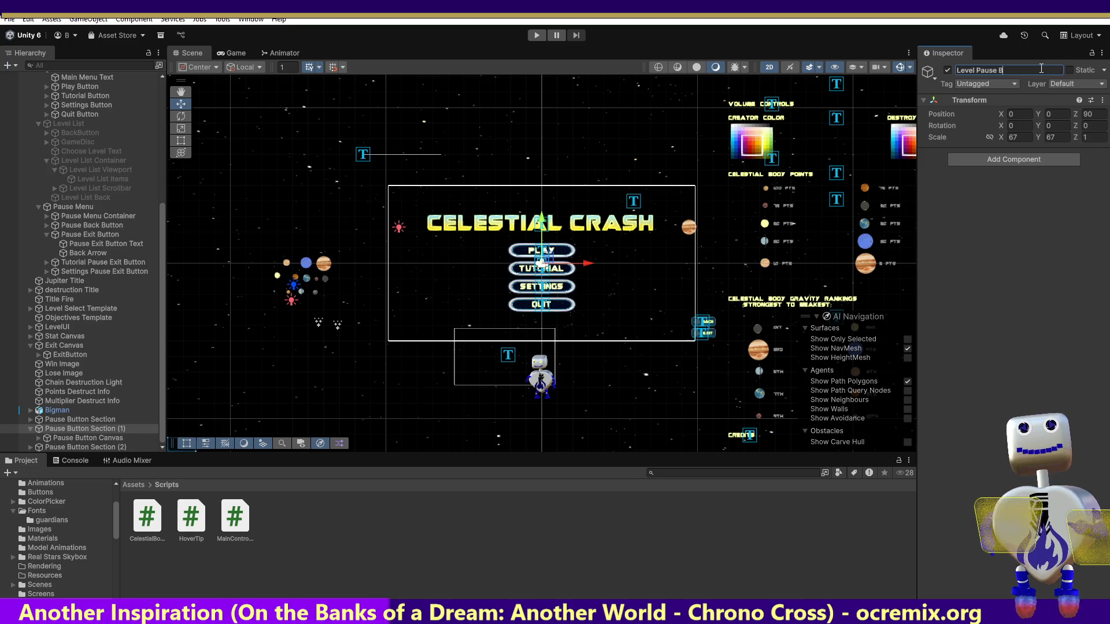
text(utton)
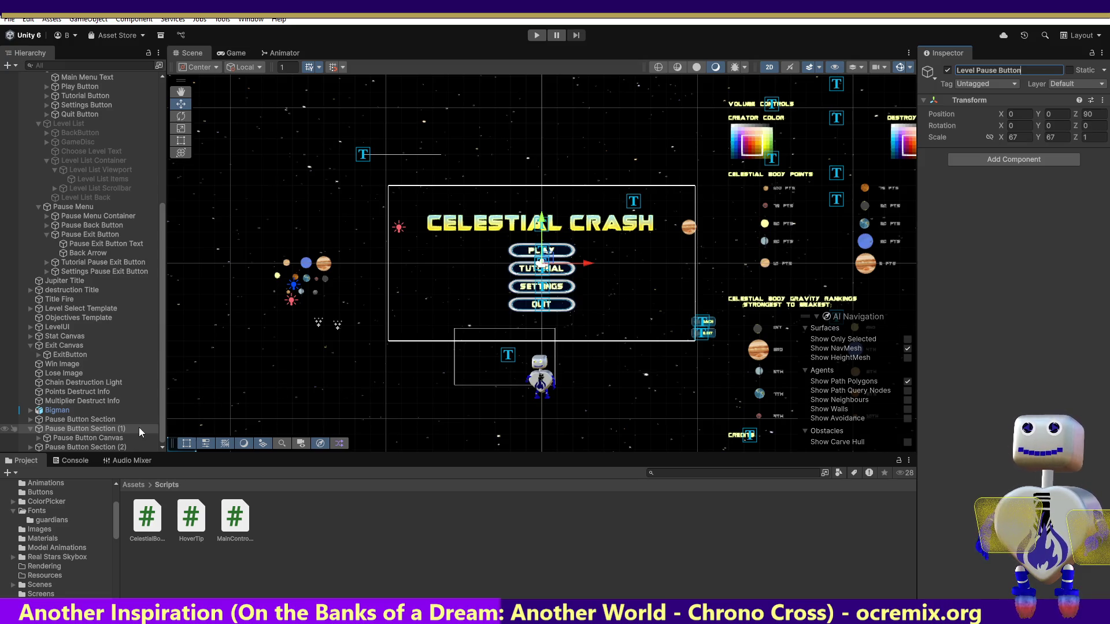
click(116, 448)
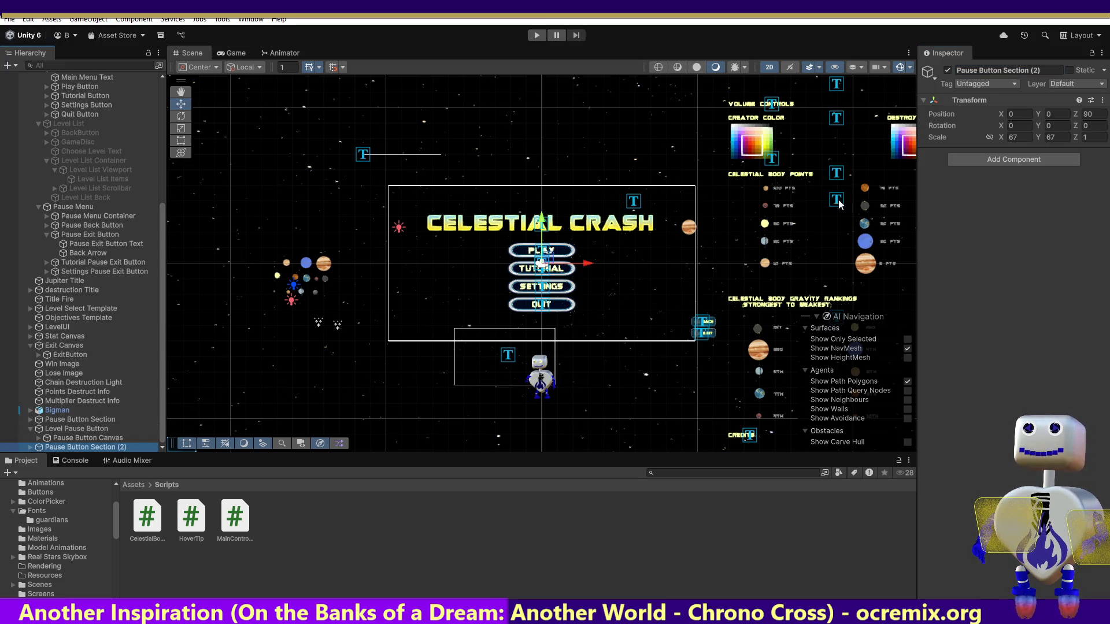
Step: Rename Pause Button Section (2) to 'Level Exit Button' in the Inspector name field
click(1036, 72)
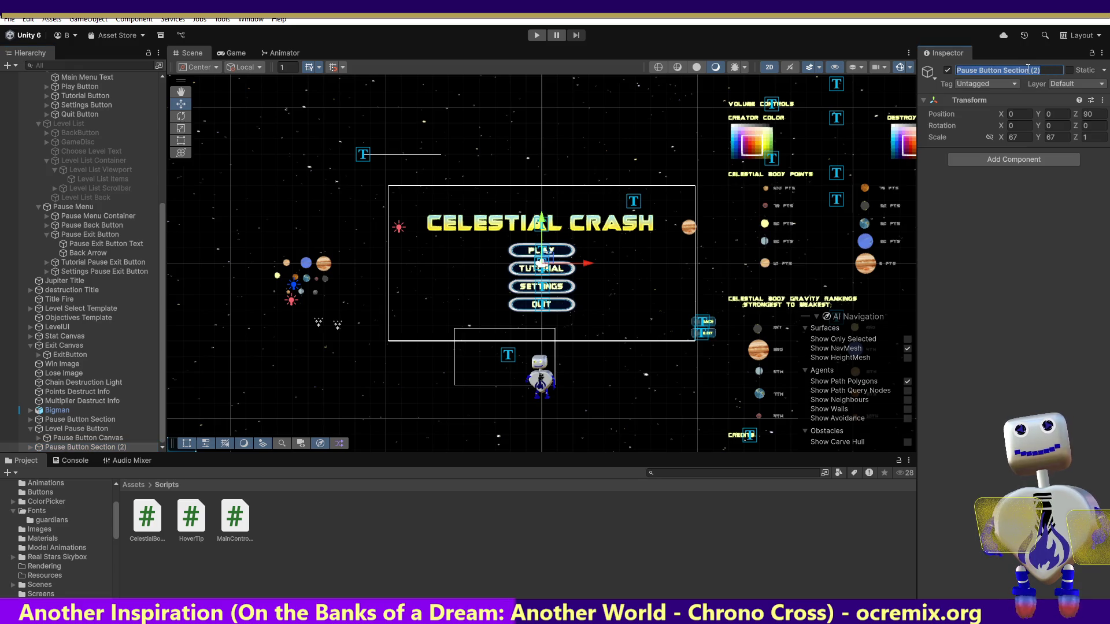
text(L)
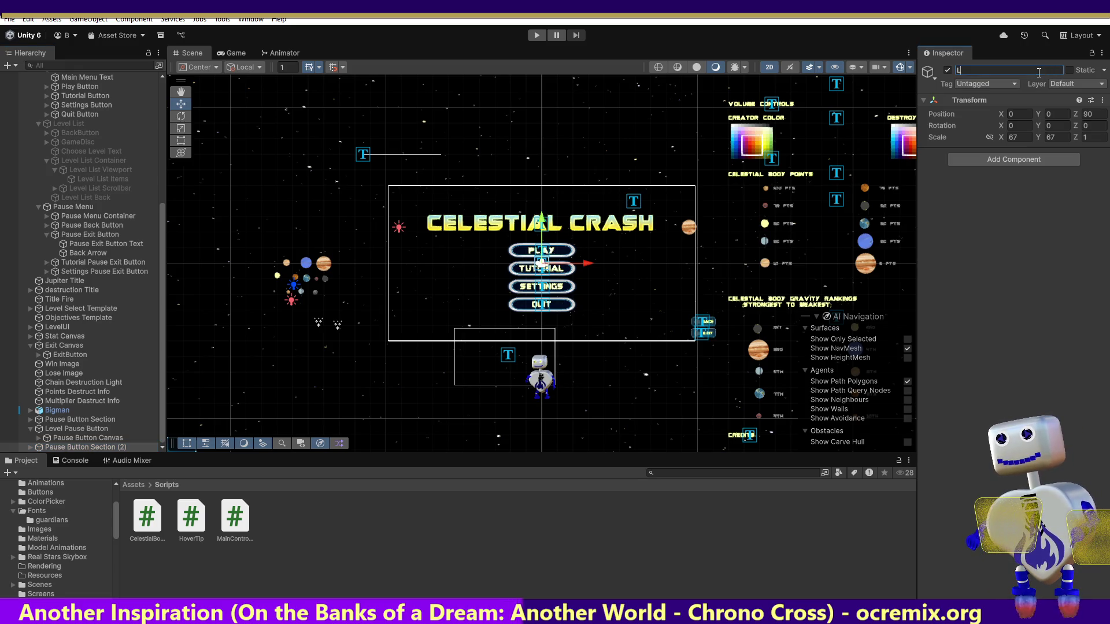
text(Evel Exit)
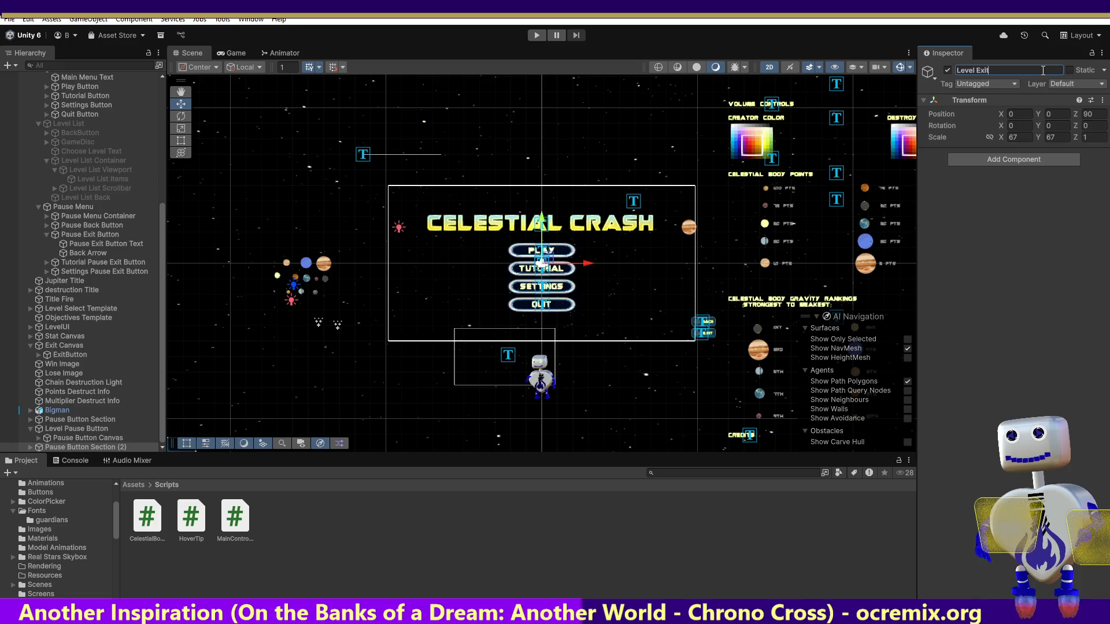
text(Button)
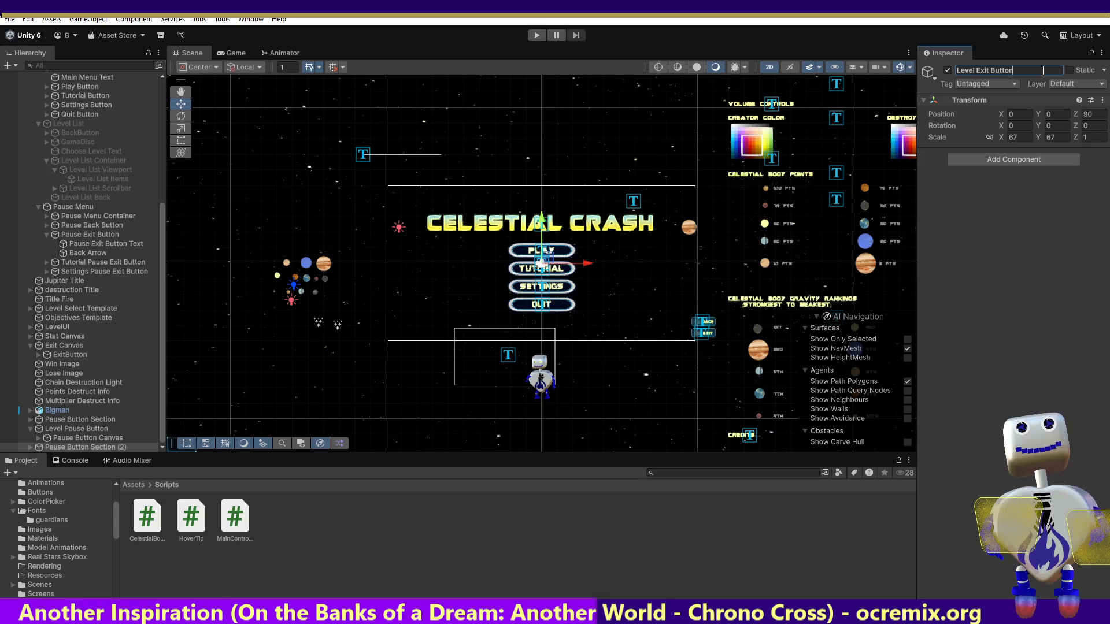
click(522, 340)
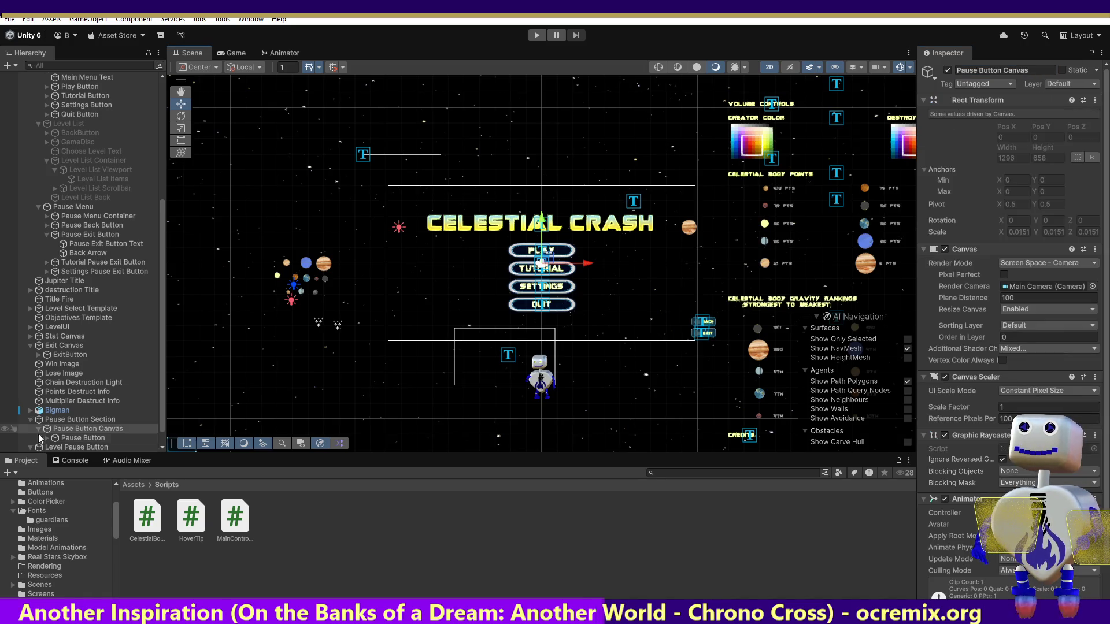
Step: Prefix the Pause Button Canvas name with 'Level' to make Level Pause Button Canvas
click(88, 430)
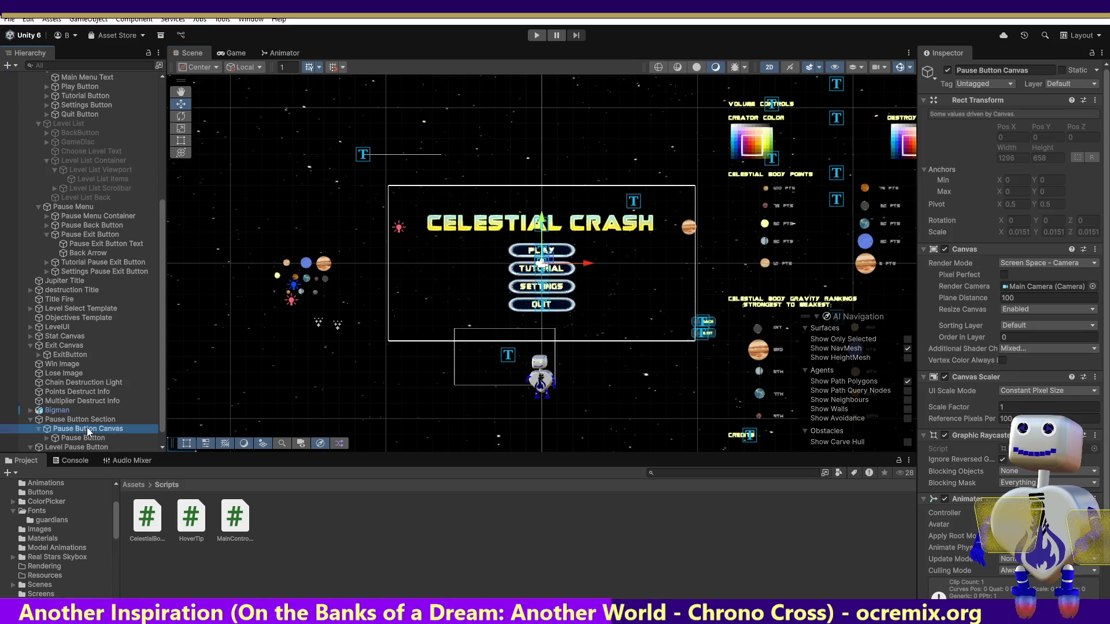
click(30, 420)
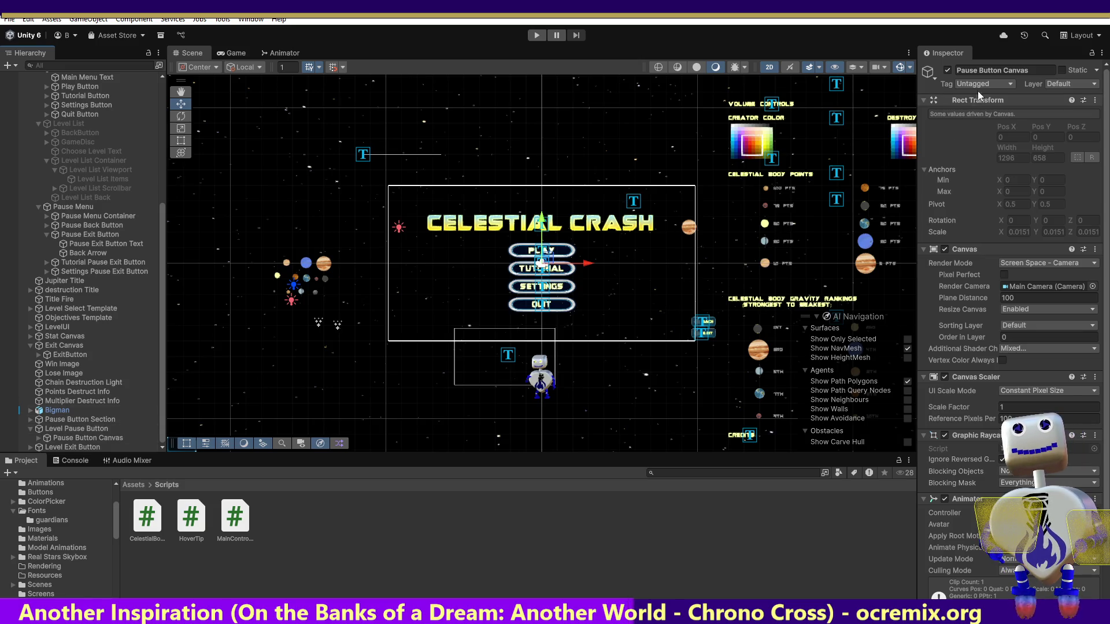
click(87, 429)
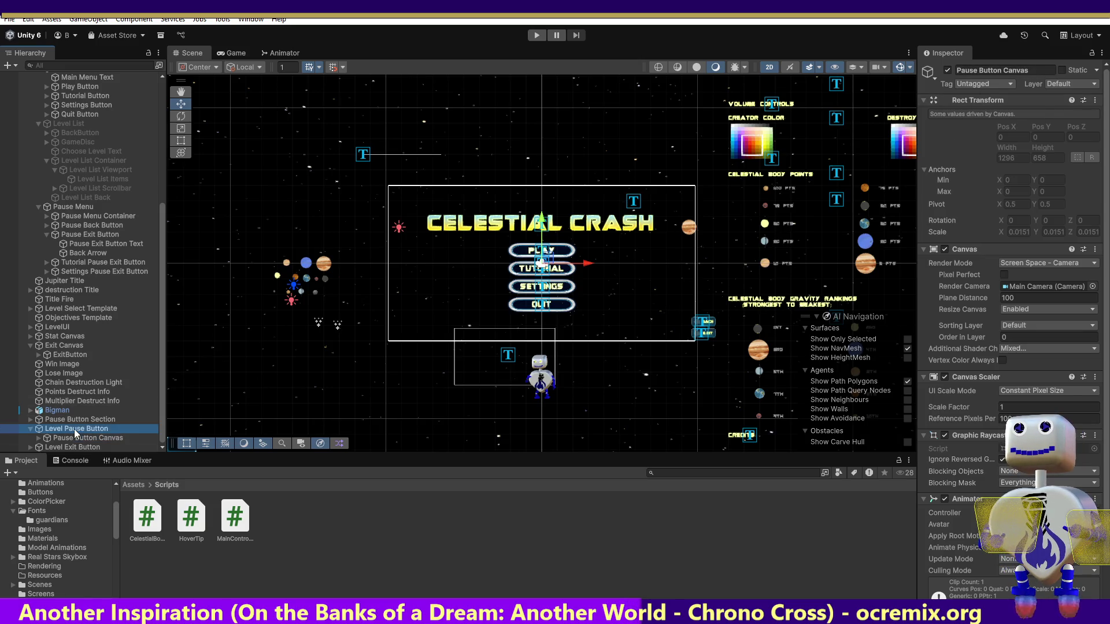
click(999, 70)
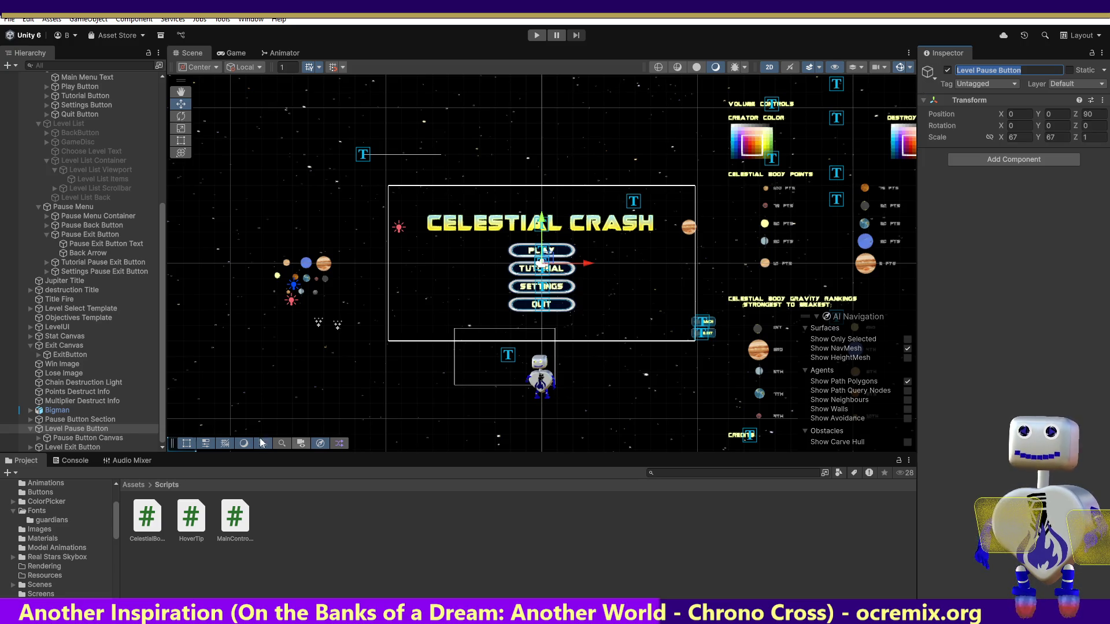
click(116, 438)
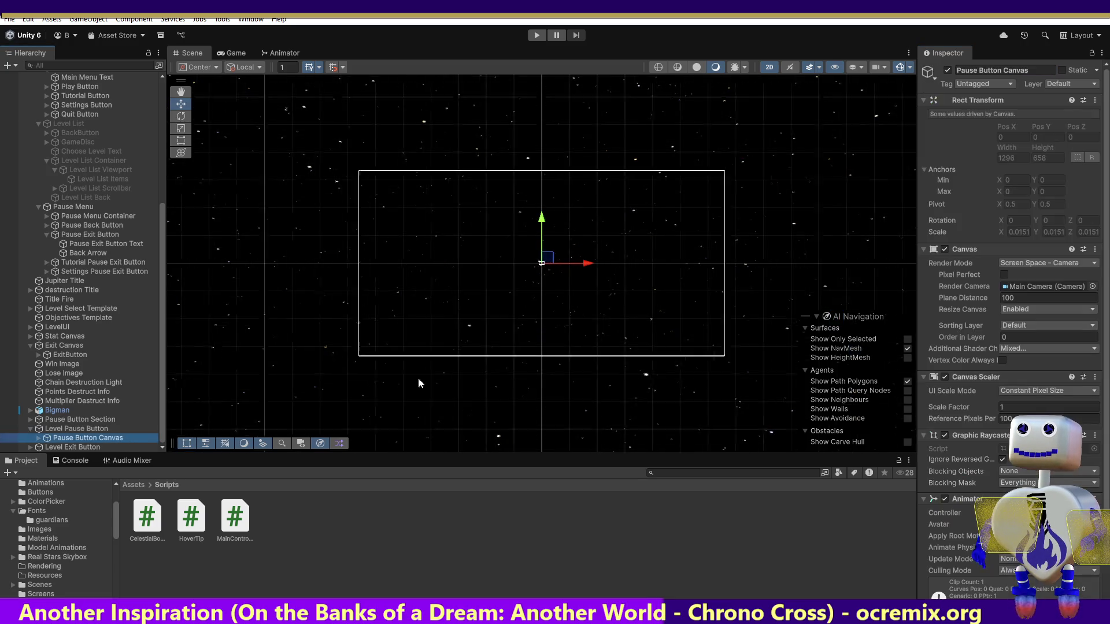
click(1002, 70)
key(Home)
text(Level)
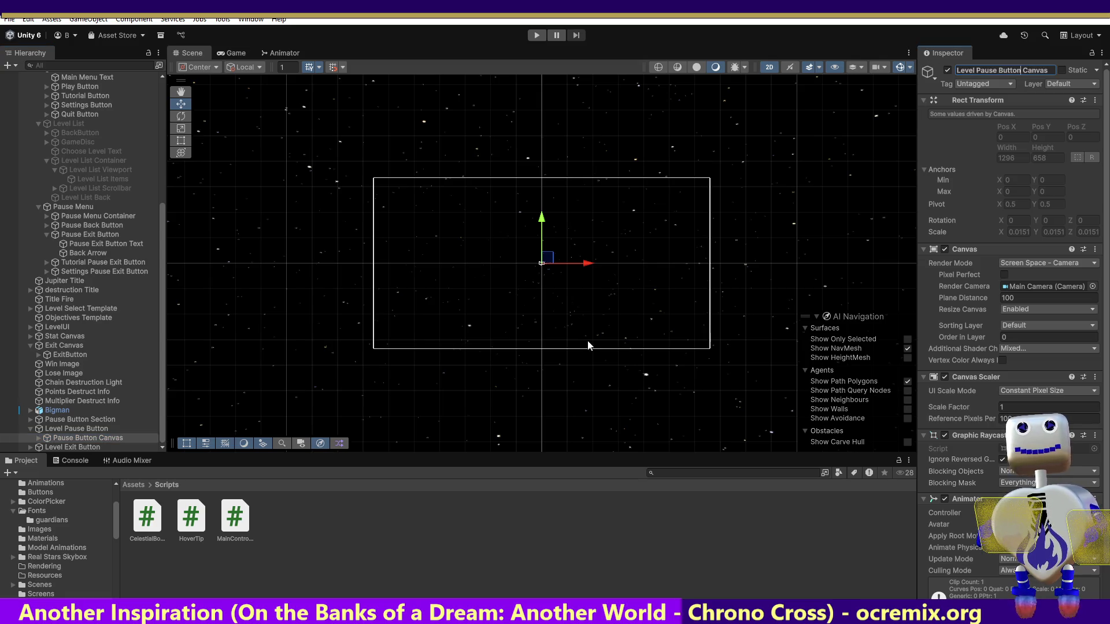
click(36, 438)
click(36, 438)
click(73, 446)
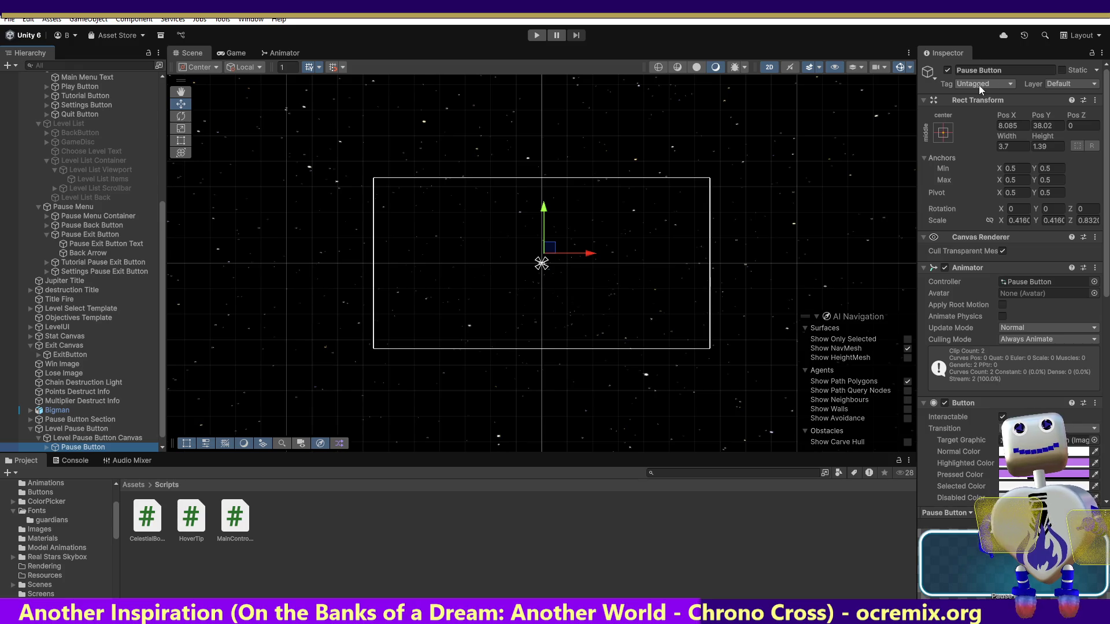
Step: Append 'Section' to the parent object, naming it Level Pause Button Section
click(94, 430)
click(1023, 70)
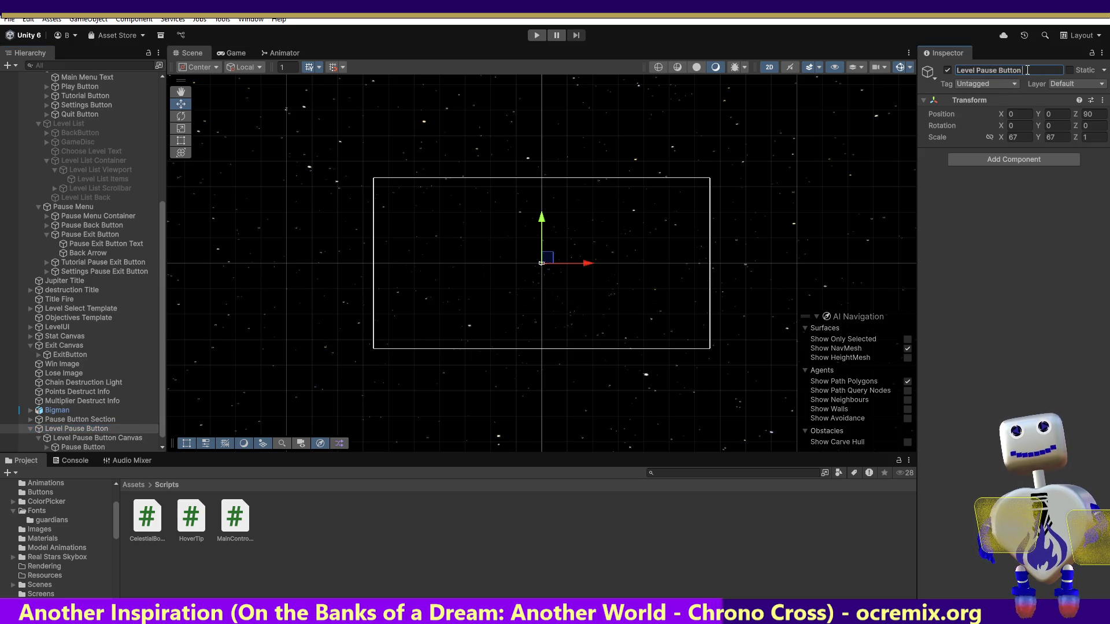
text(Section)
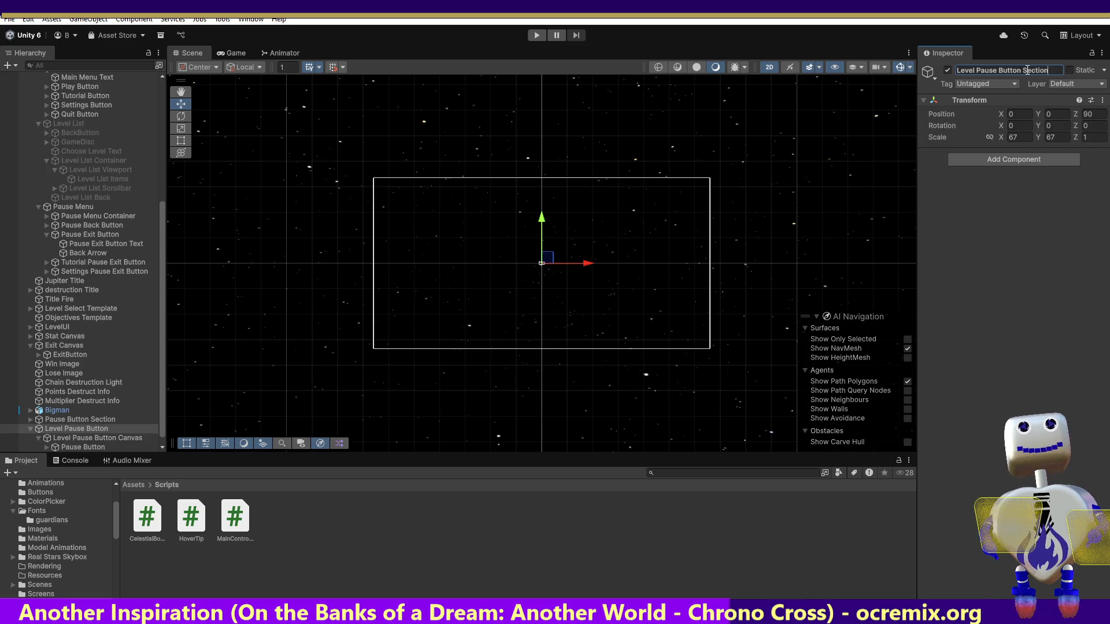
click(139, 438)
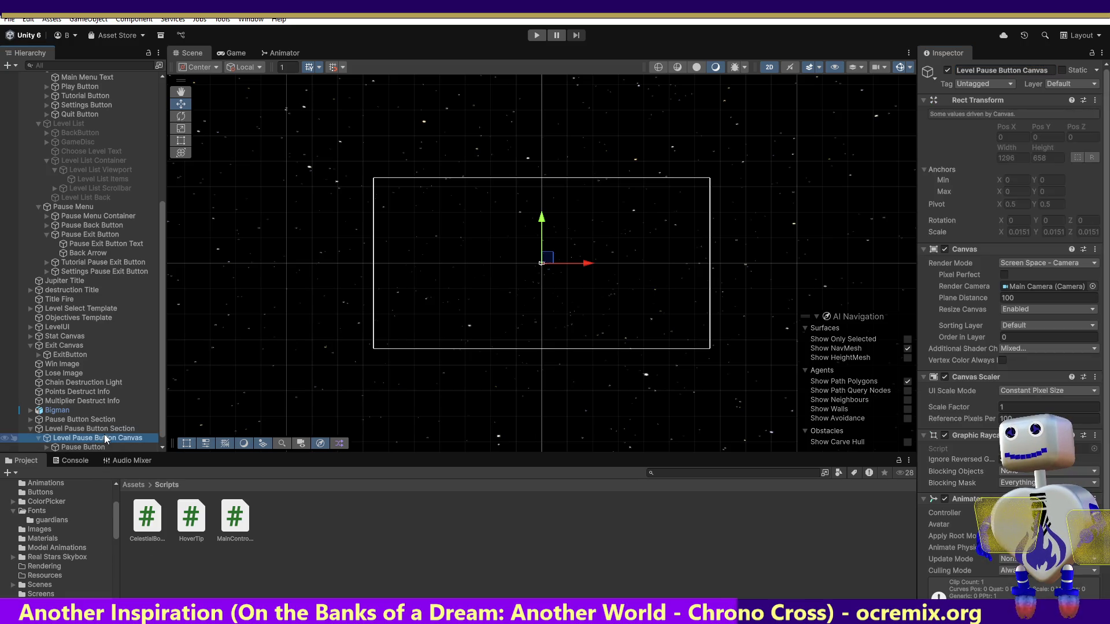
scroll(158, 427, down, 1)
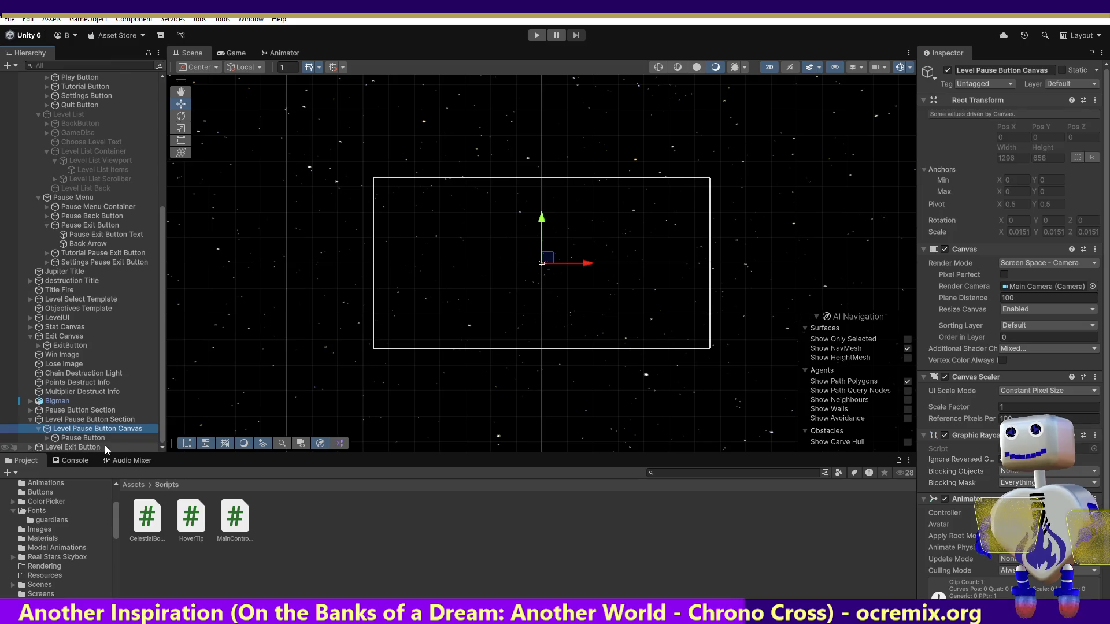
Step: Rename the Pause Button inside the canvas to Level Pause Button
click(86, 438)
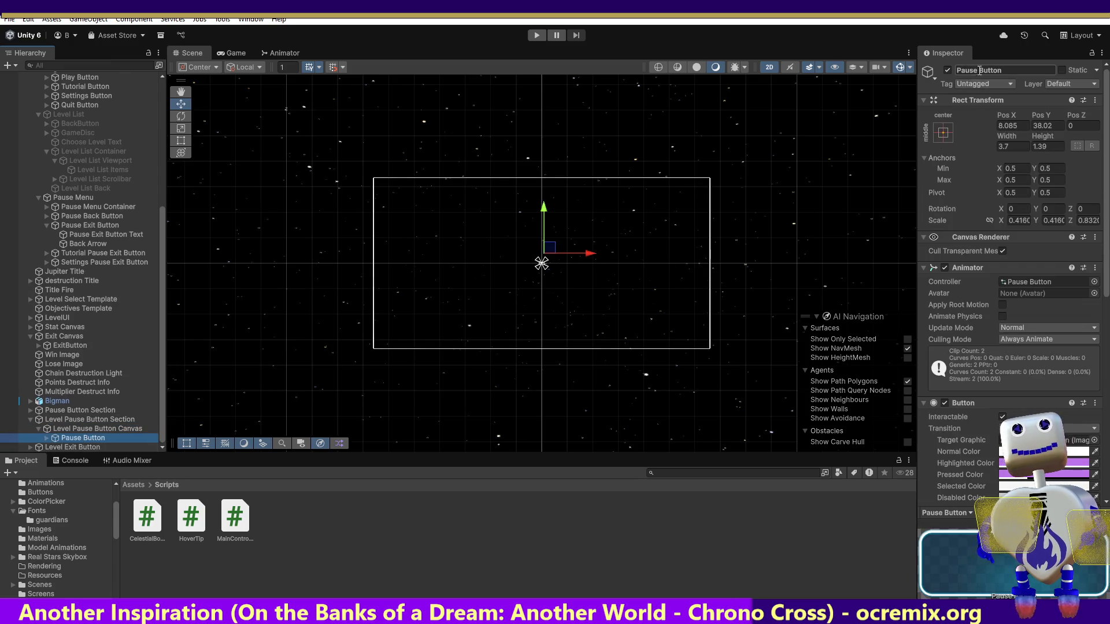
click(960, 69)
click(959, 70)
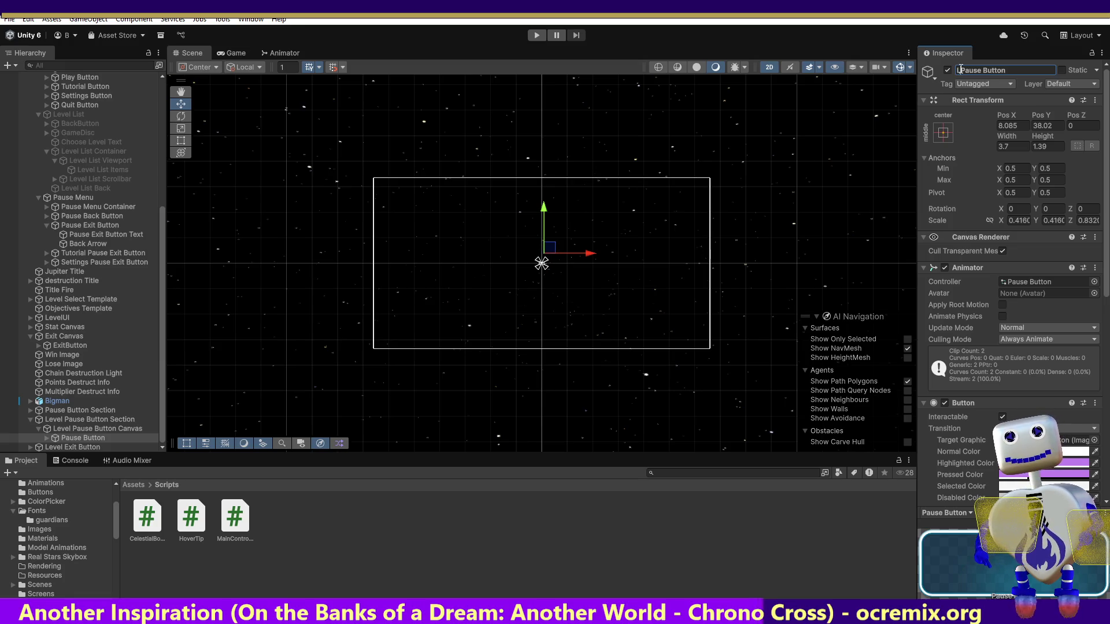
text(Level)
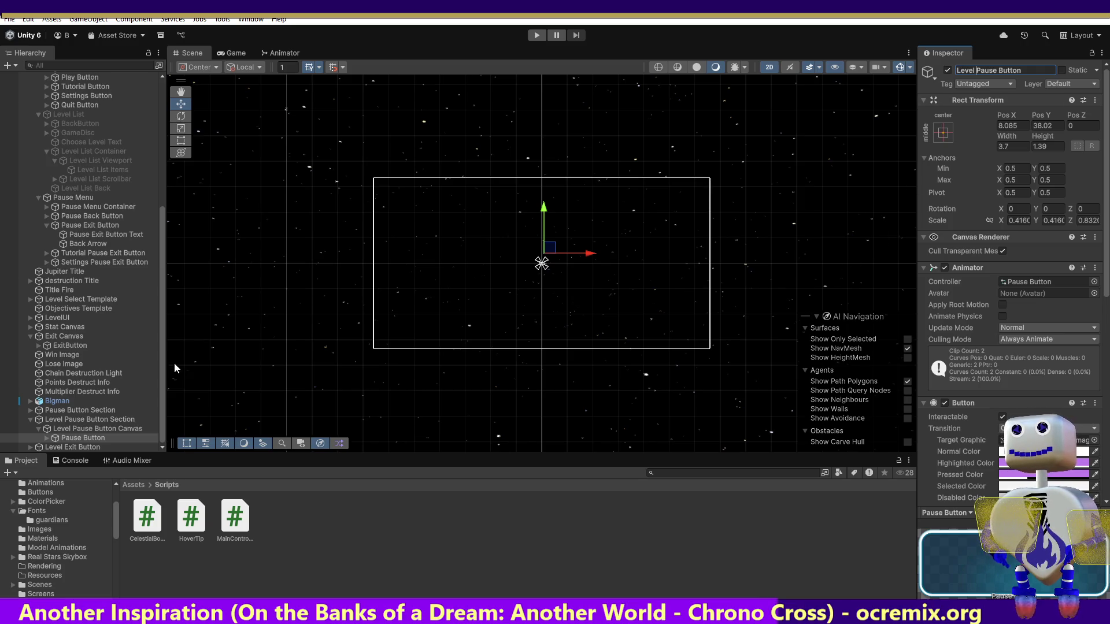
click(120, 400)
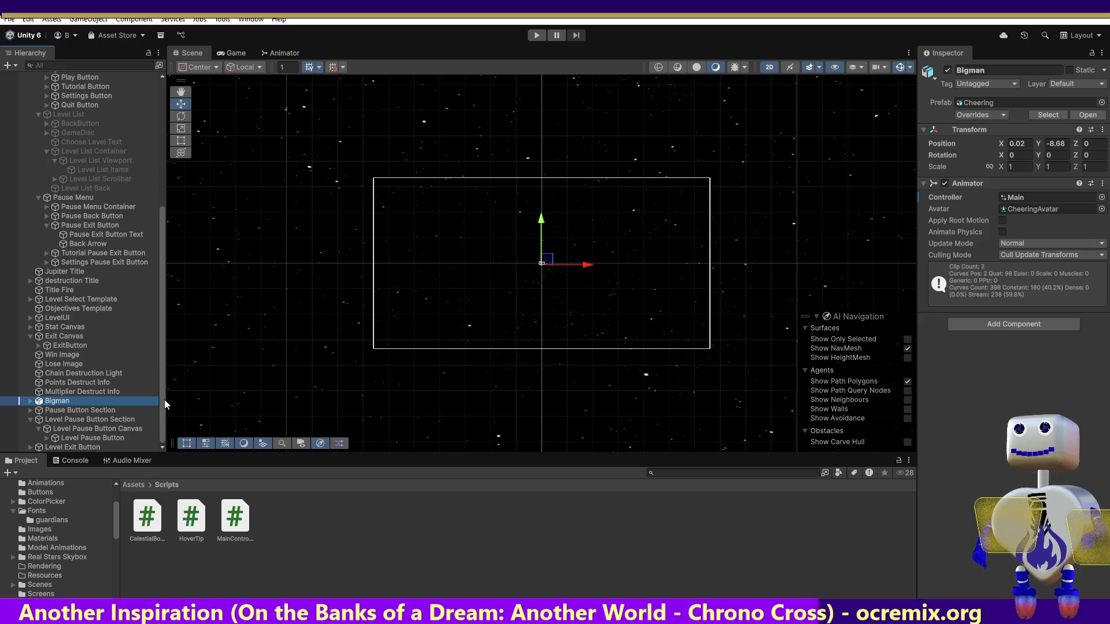
Step: Append 'Section' to Level Exit Button, naming it Level Exit Button Section
click(55, 448)
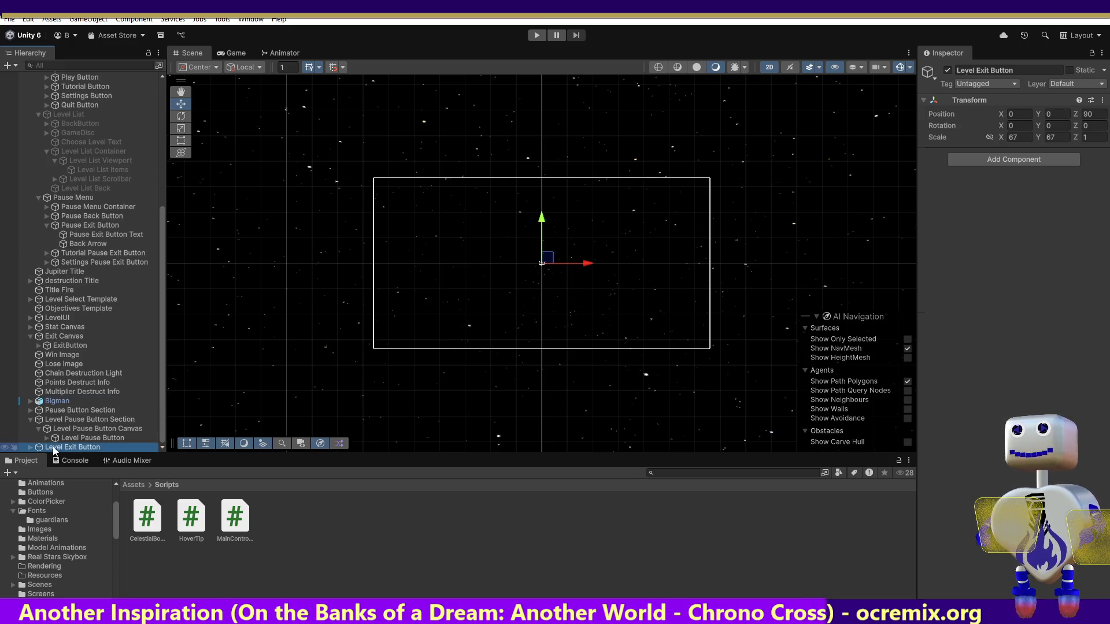
click(1025, 70)
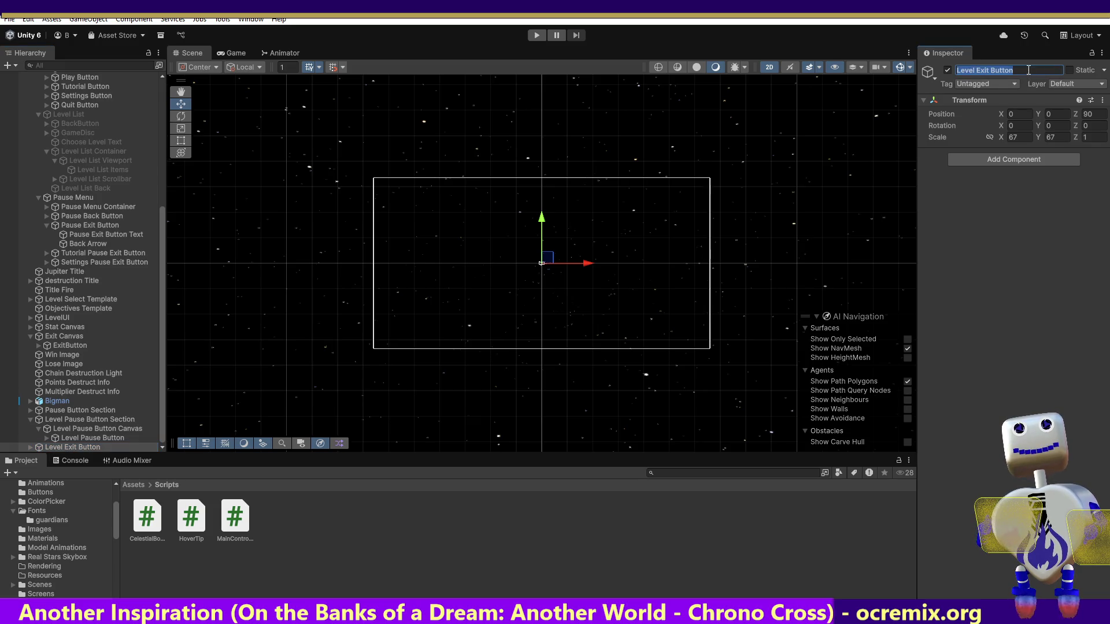
text(Section)
key(Return)
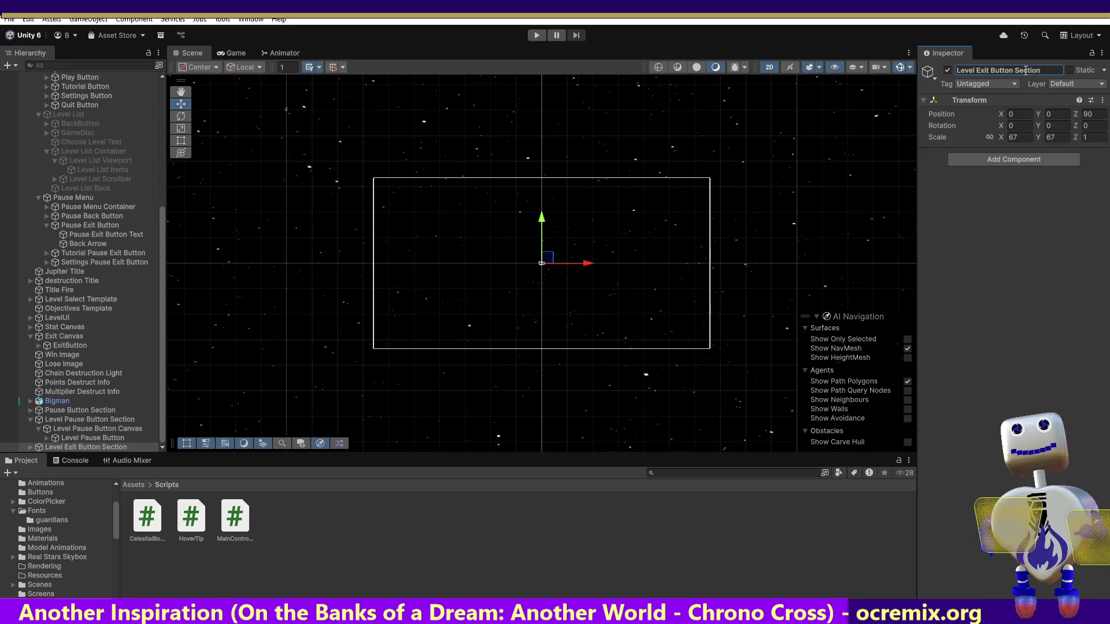
Step: Expand Level Exit Button Section and select its Pause Button Canvas child
click(161, 448)
key(Right)
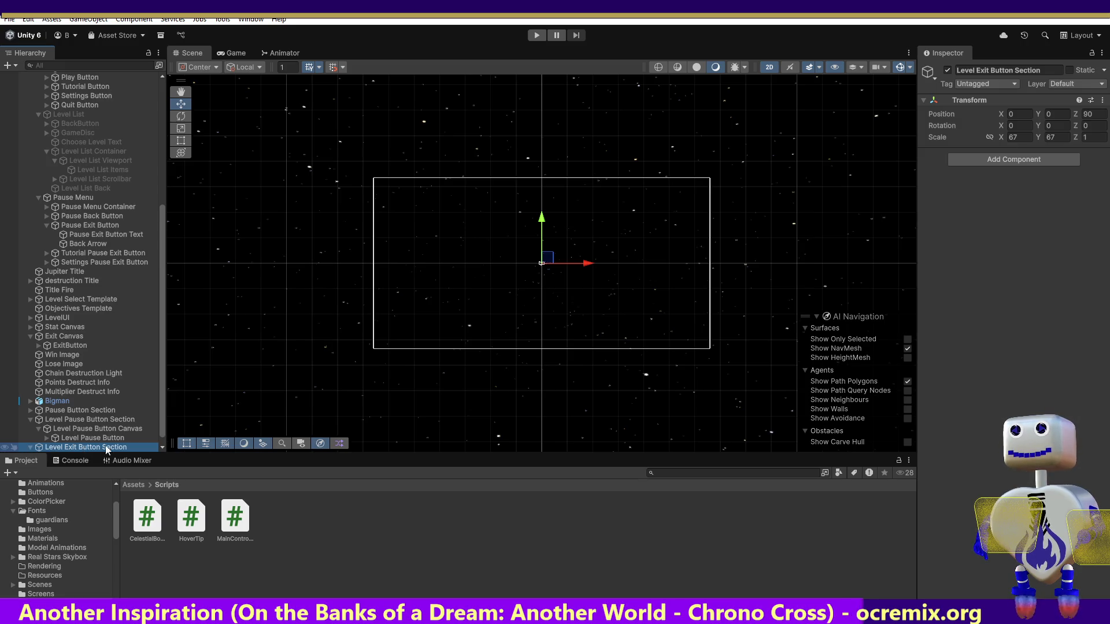
scroll(161, 418, down, 1)
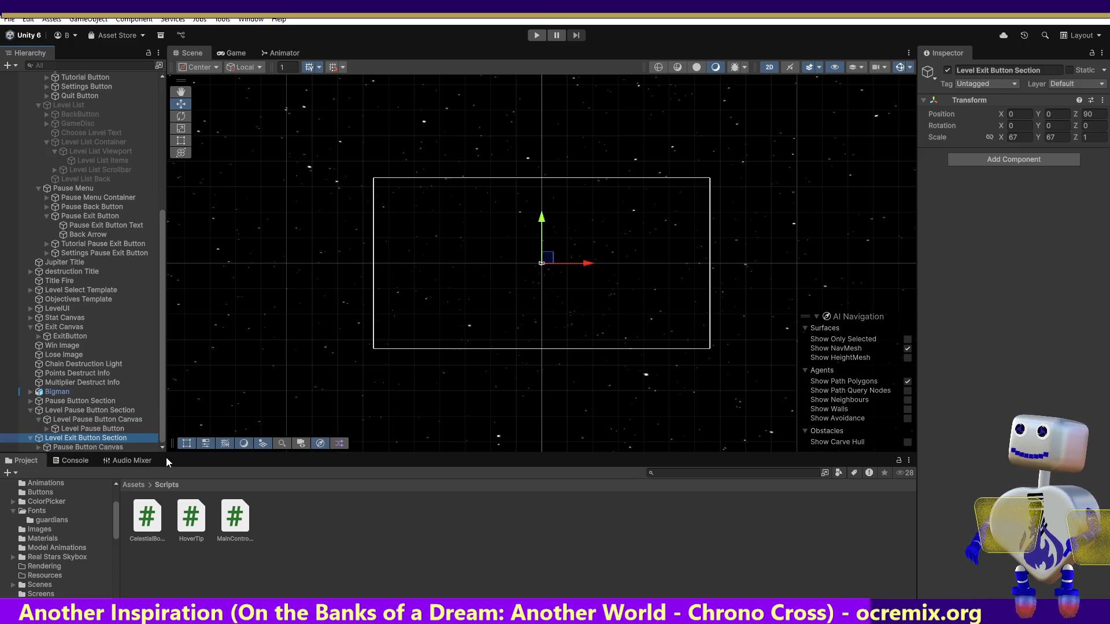
click(90, 449)
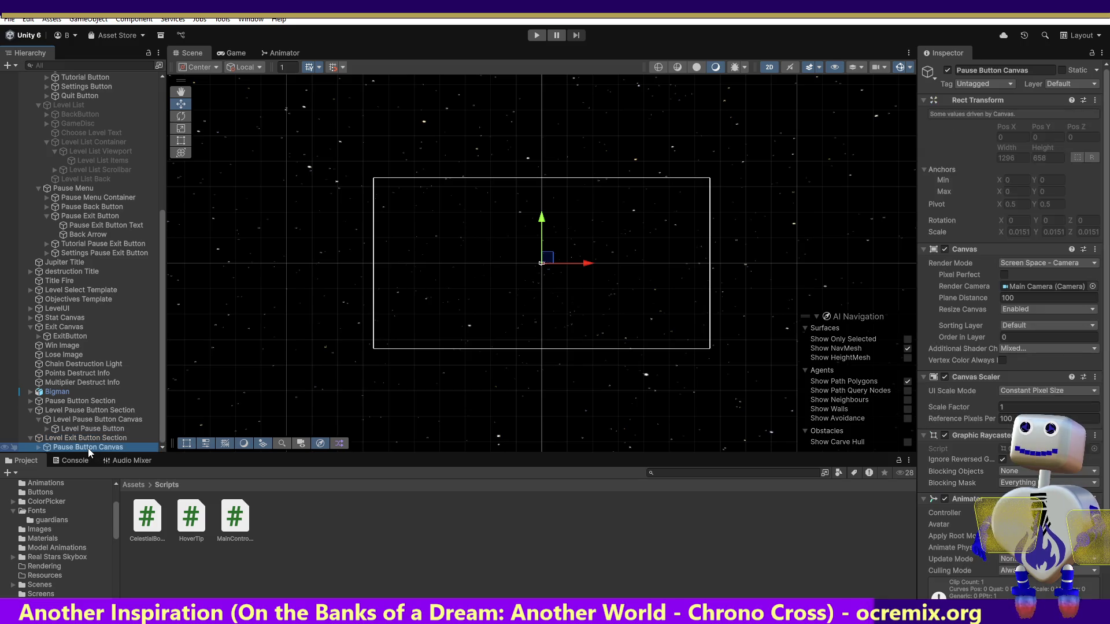
click(72, 438)
click(76, 448)
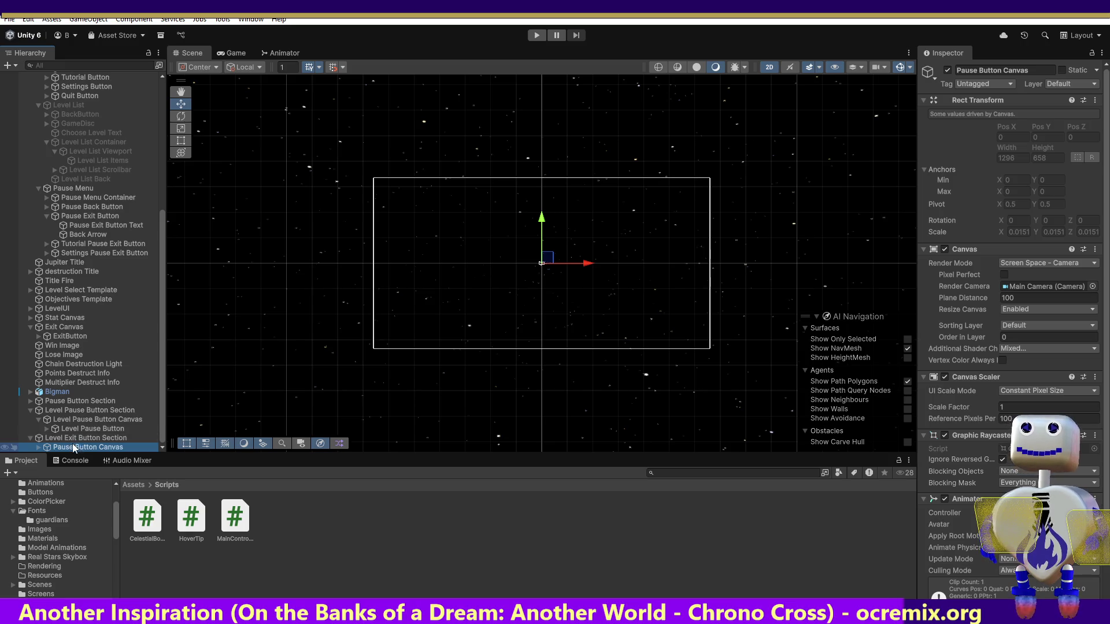
click(71, 448)
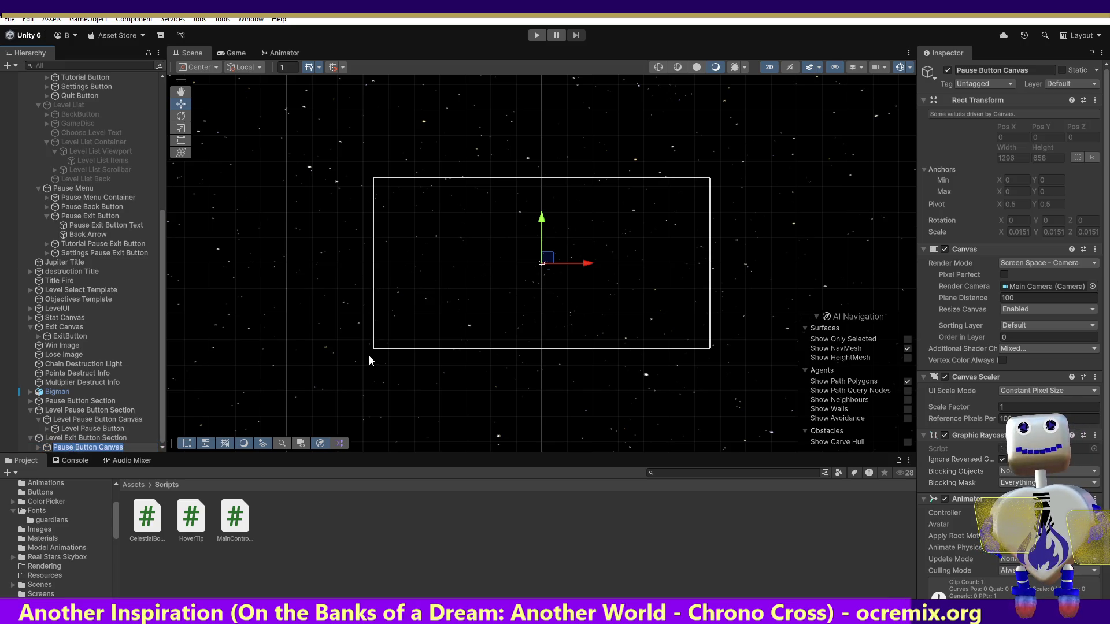
click(72, 439)
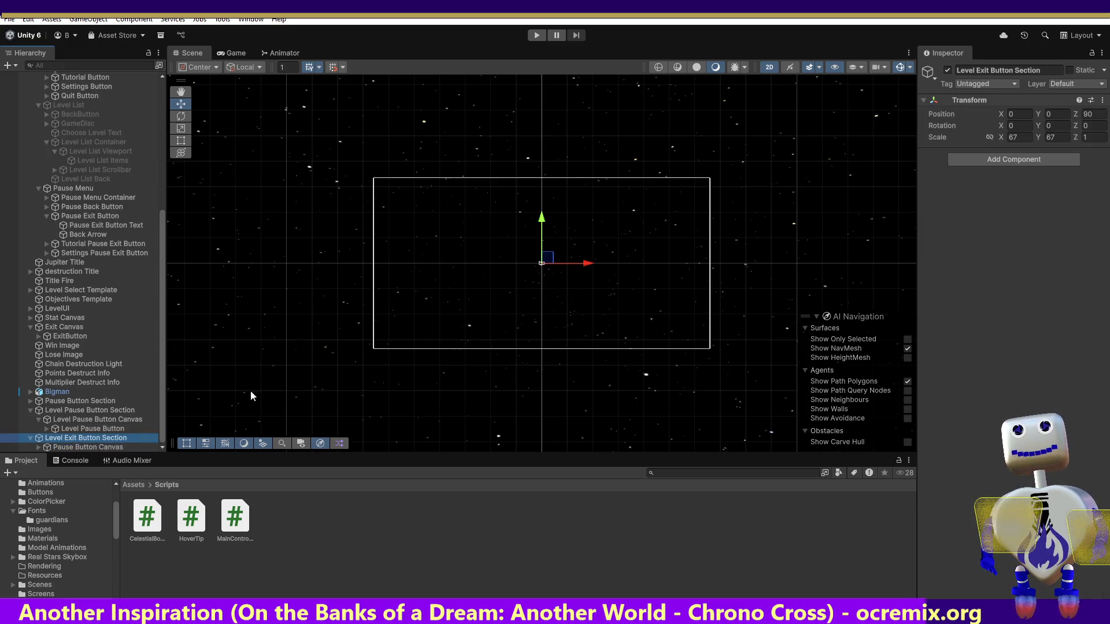
click(76, 447)
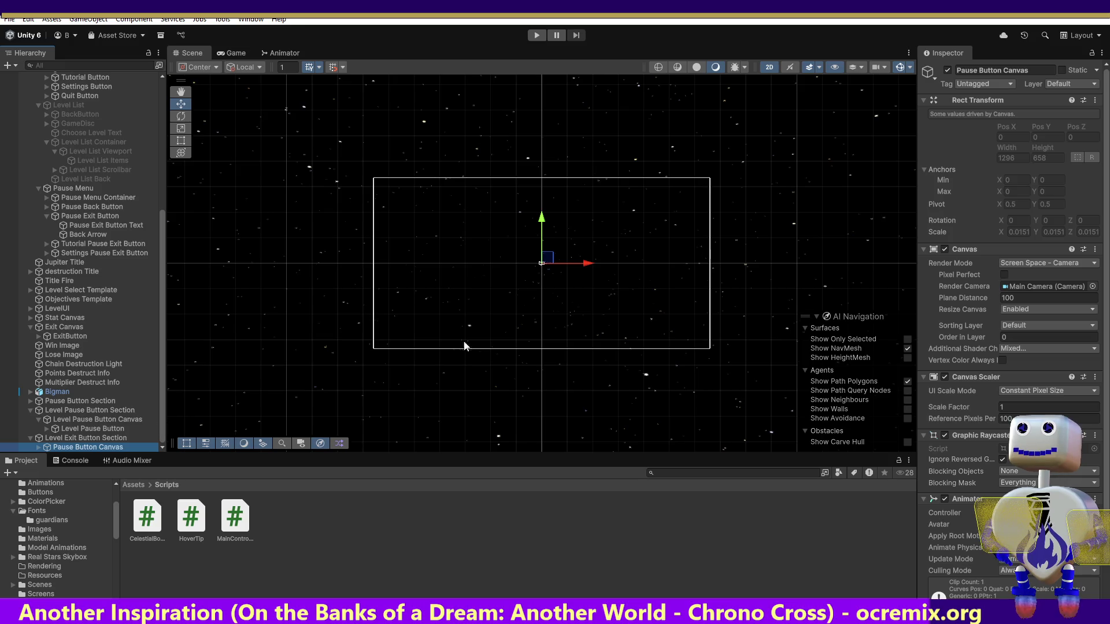
Step: Paste 'Level Exit Button' into the canvas name to make Level Exit Button Canvas, then expand it
click(115, 438)
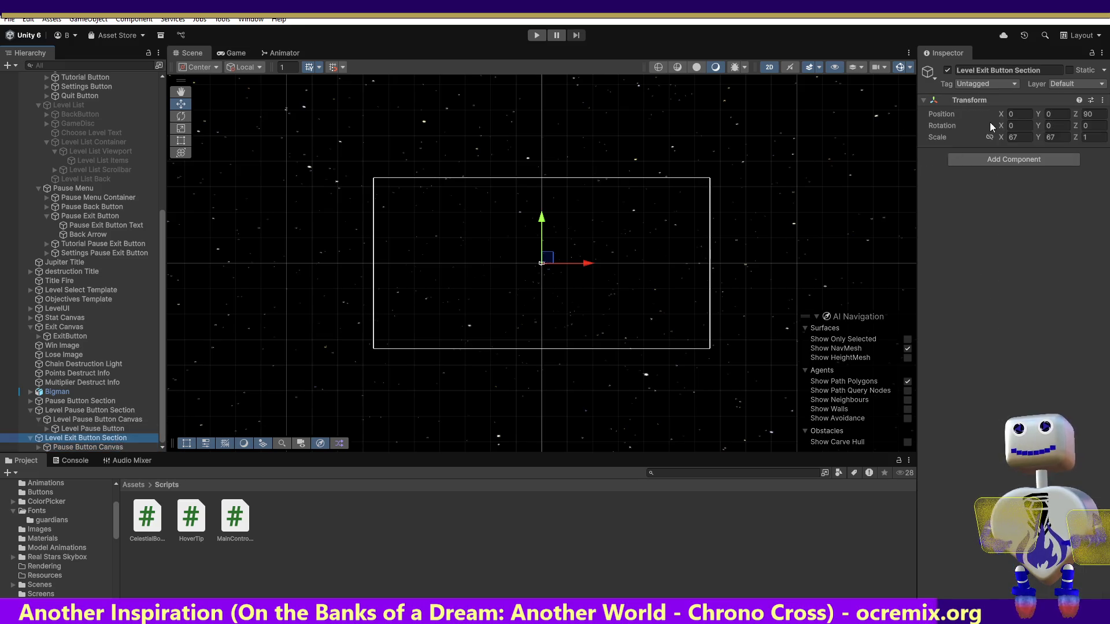
click(1012, 70)
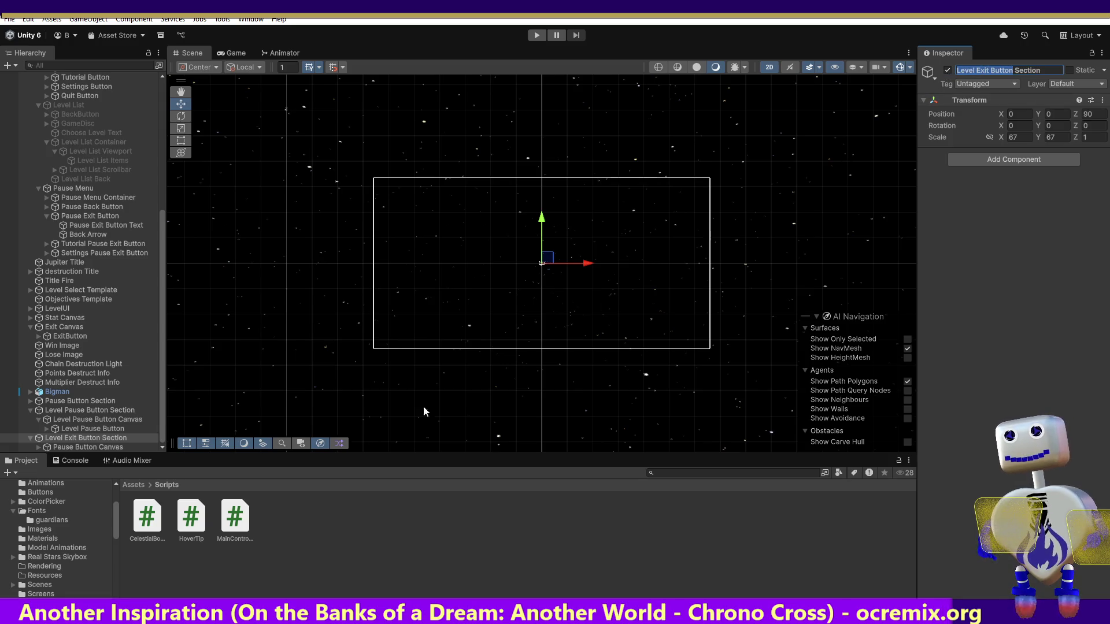
click(92, 447)
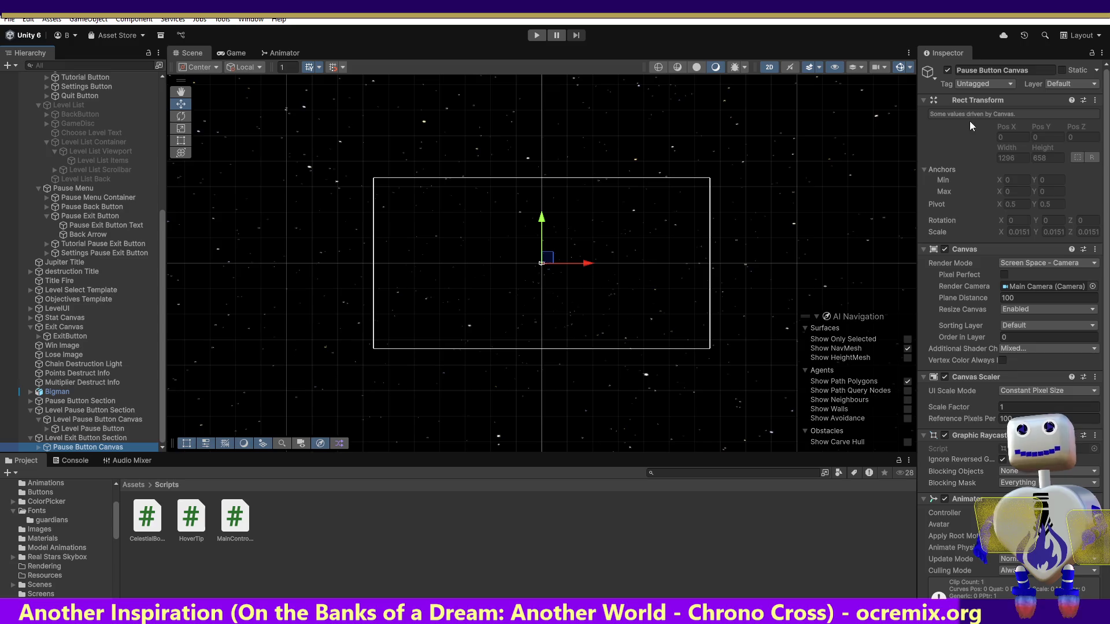
click(1001, 71)
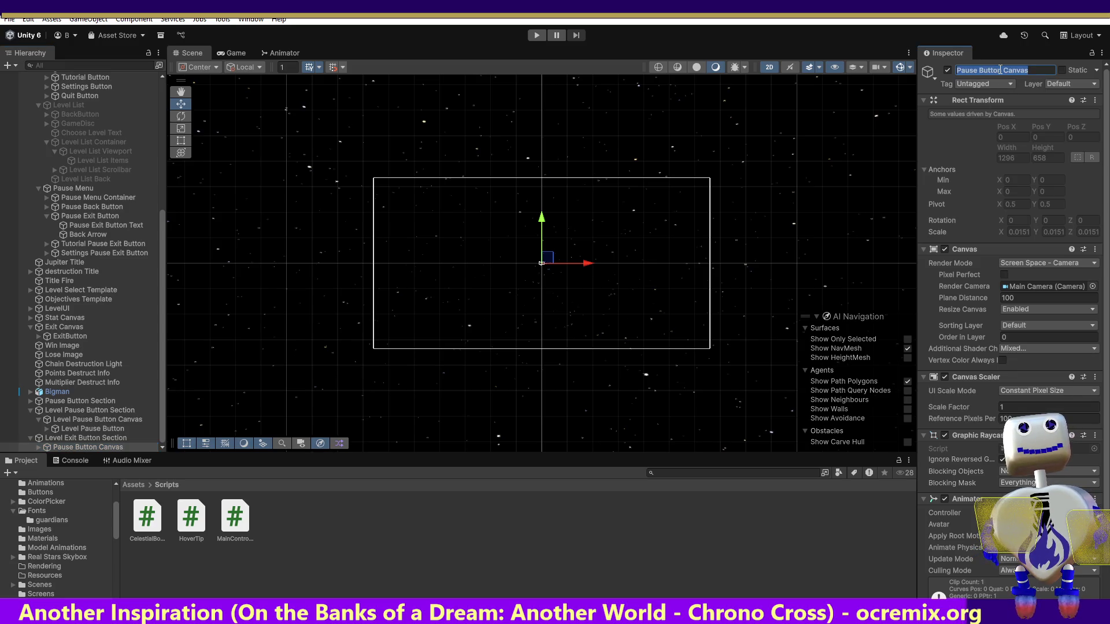
text(Level Exit Button)
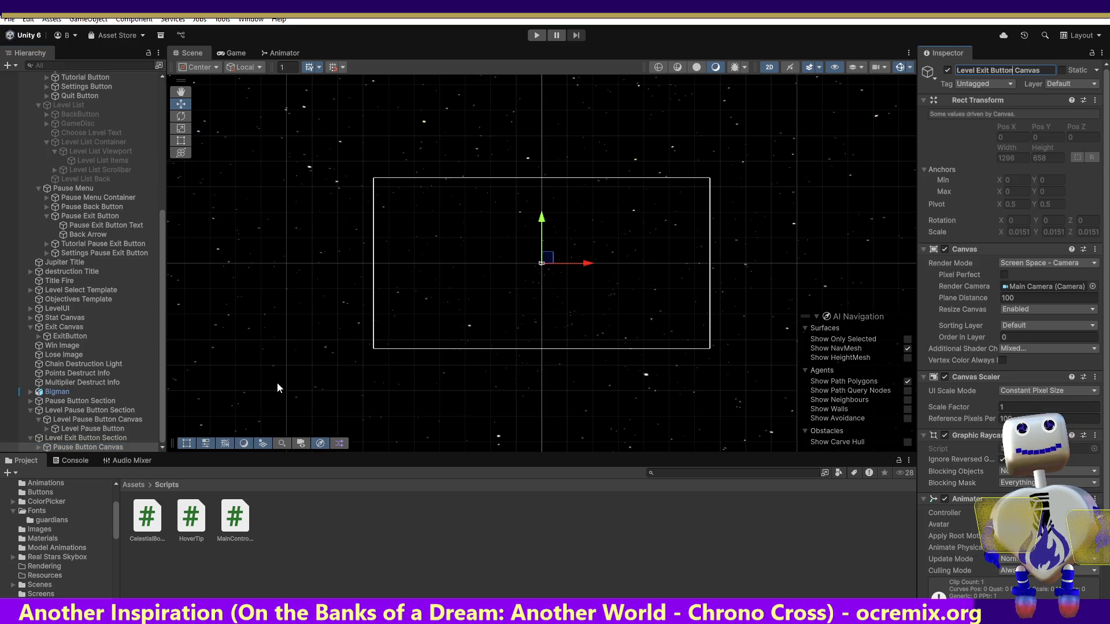
click(156, 447)
drag(164, 449, 161, 450)
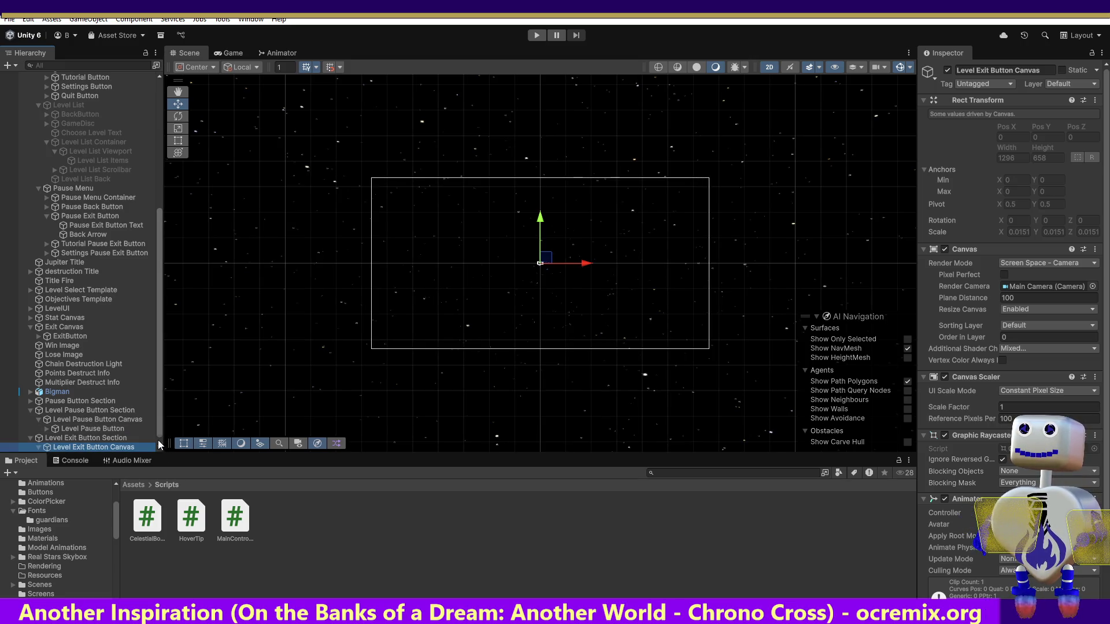
key(ctrl+shift+v)
click(102, 446)
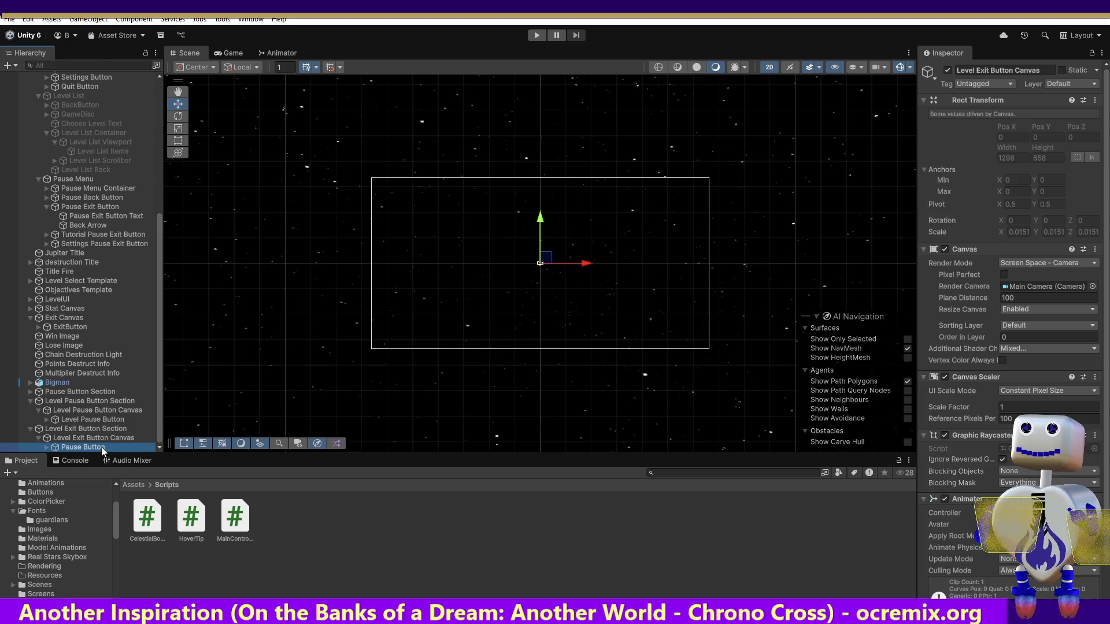
Step: Name the Pause Button inside Level Exit Button Canvas 'Level Exit Button'
click(961, 70)
text(Level Exit Button)
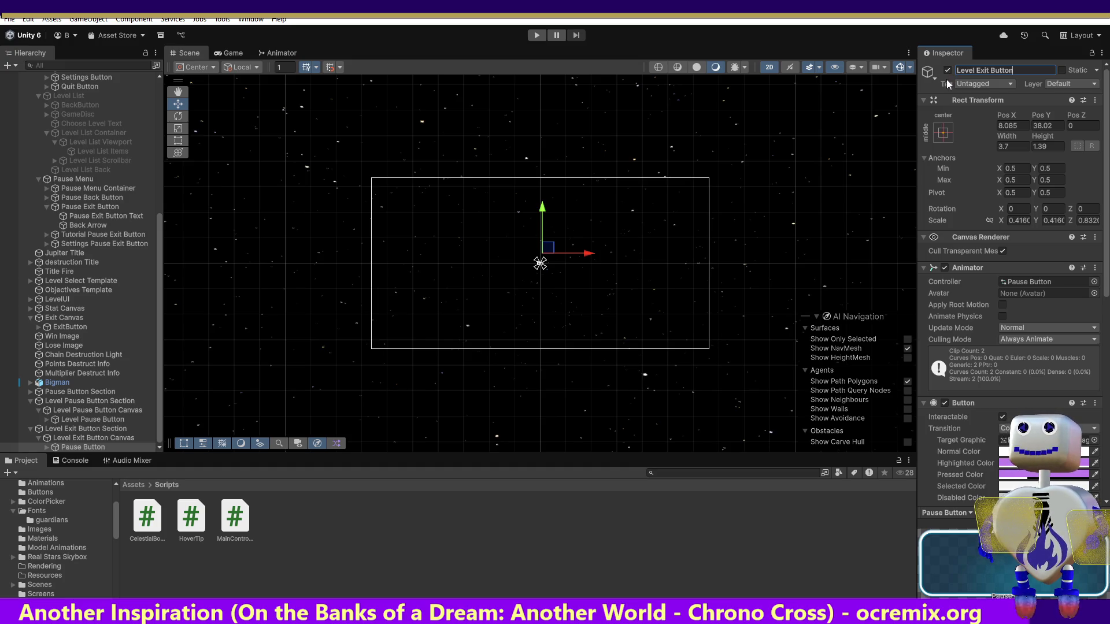
key(Return)
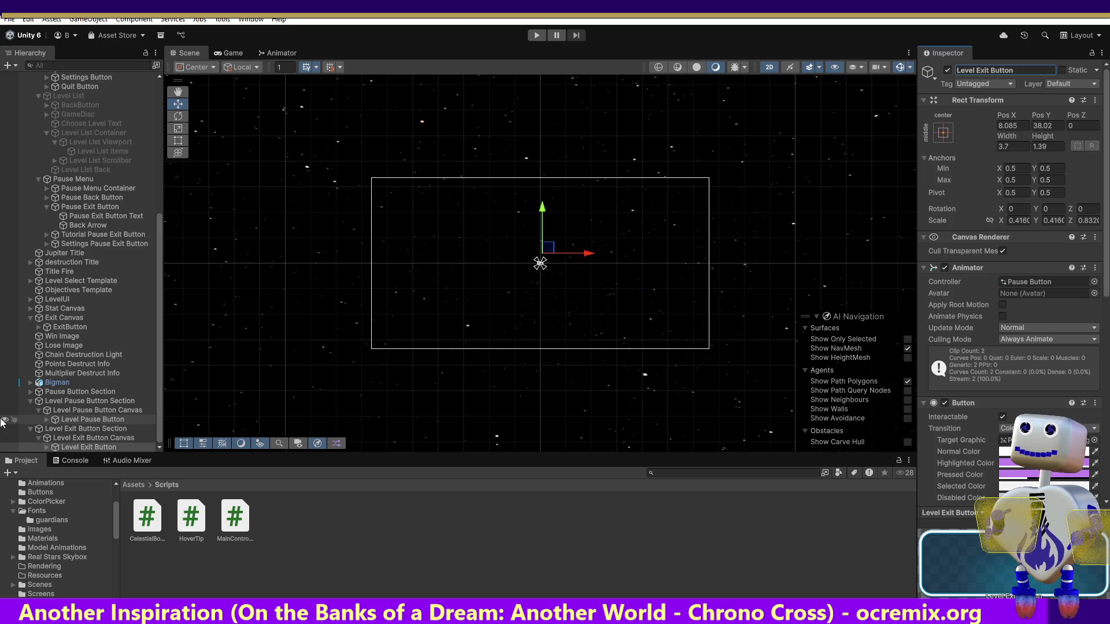
click(95, 225)
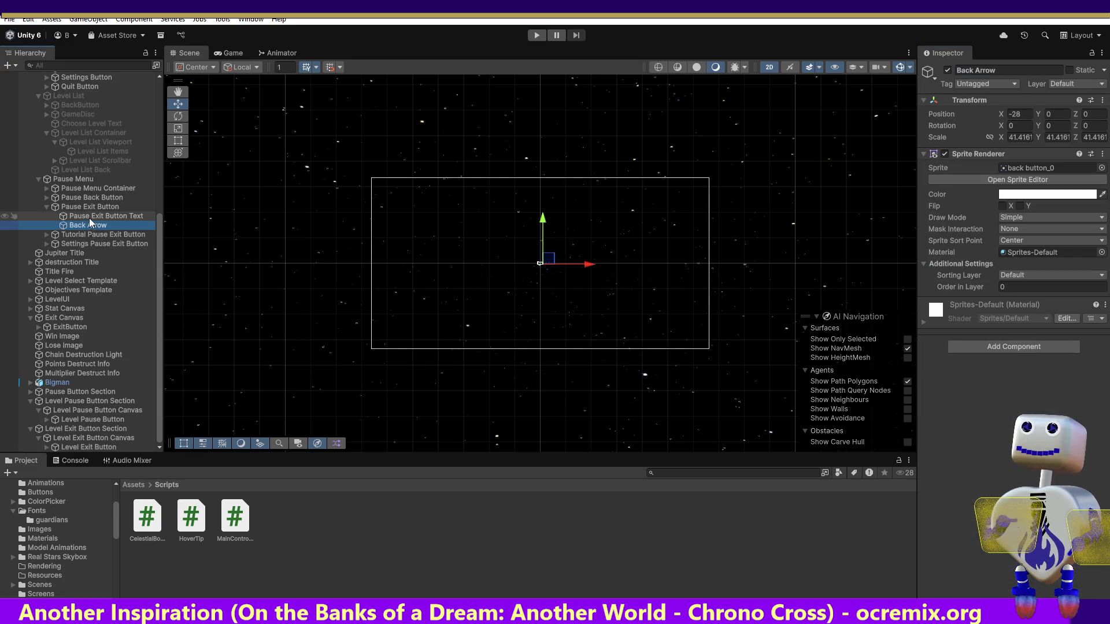
Step: Review the Exit button objects and frame Pause Exit Button in the Scene view
click(90, 217)
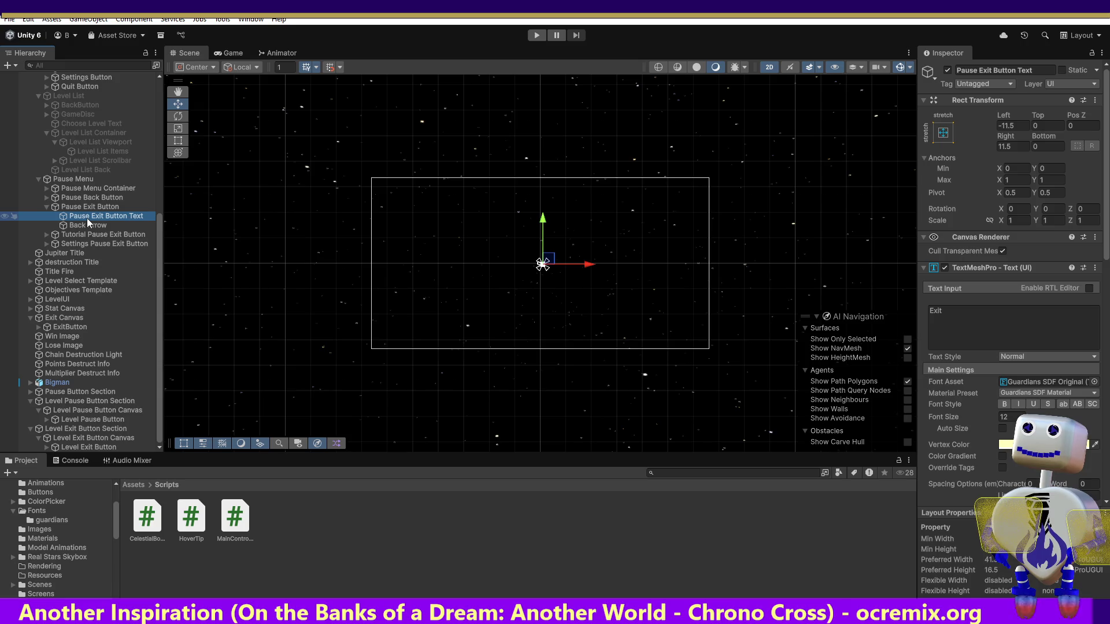
click(102, 430)
click(103, 439)
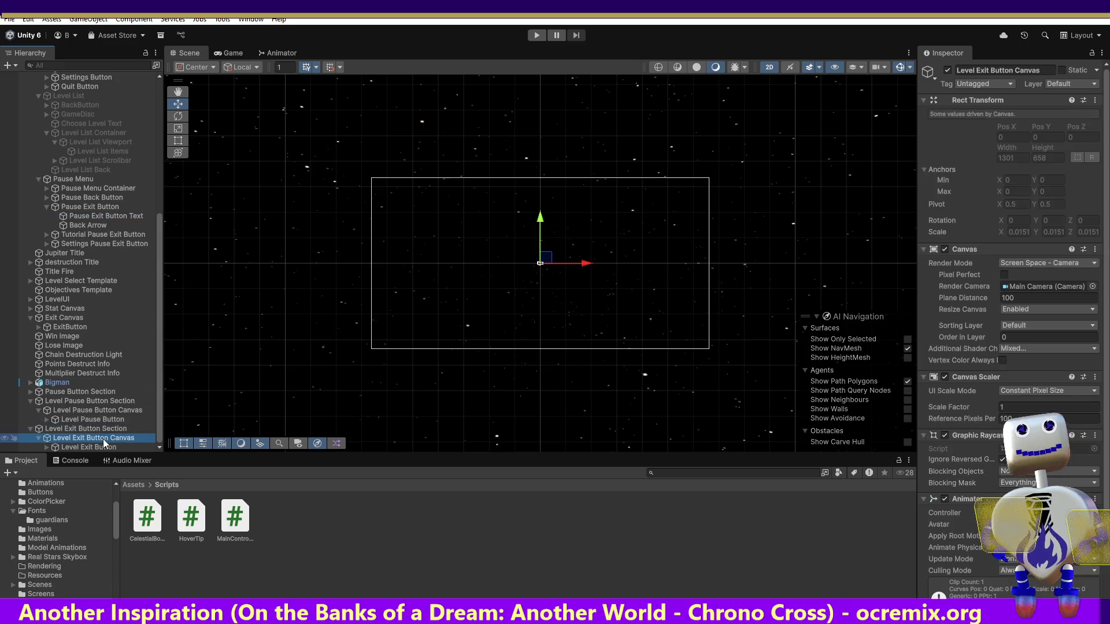
click(123, 447)
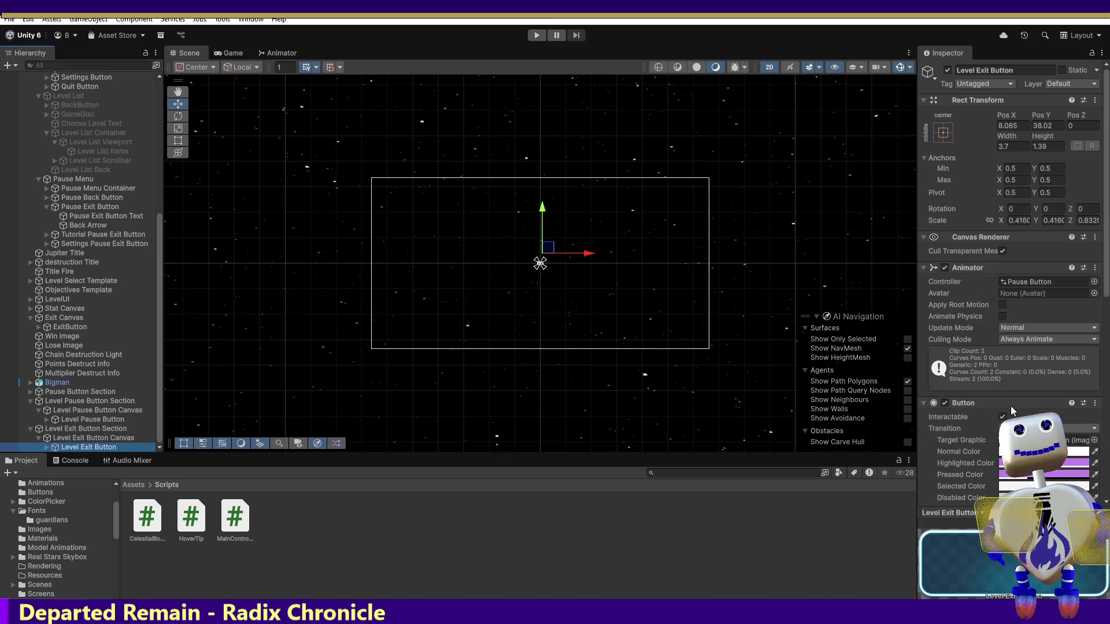
click(78, 207)
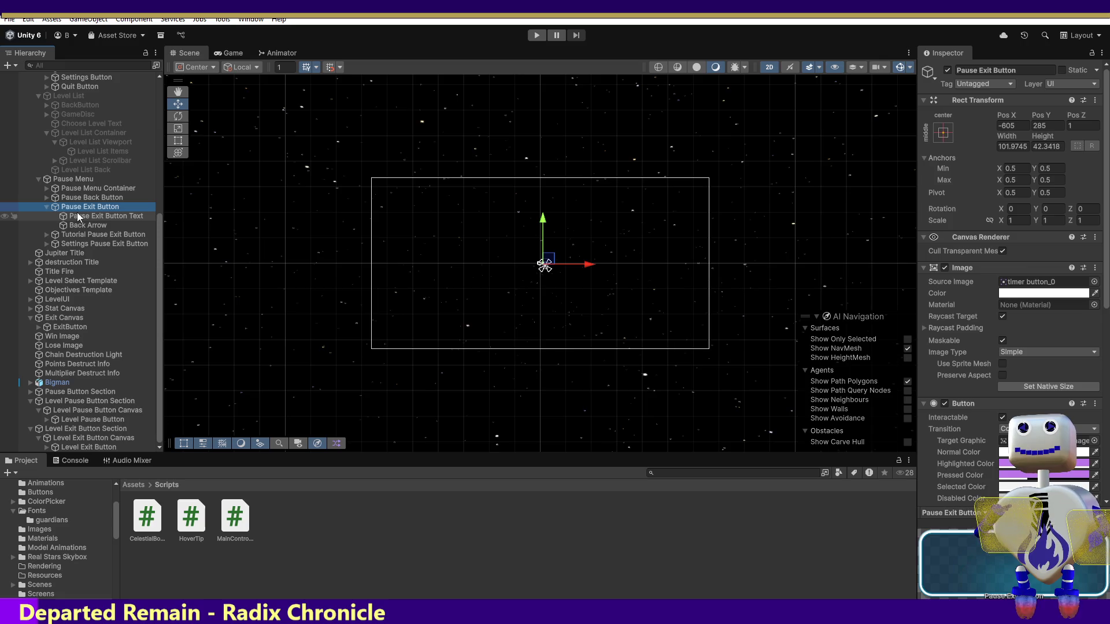
click(79, 217)
click(79, 210)
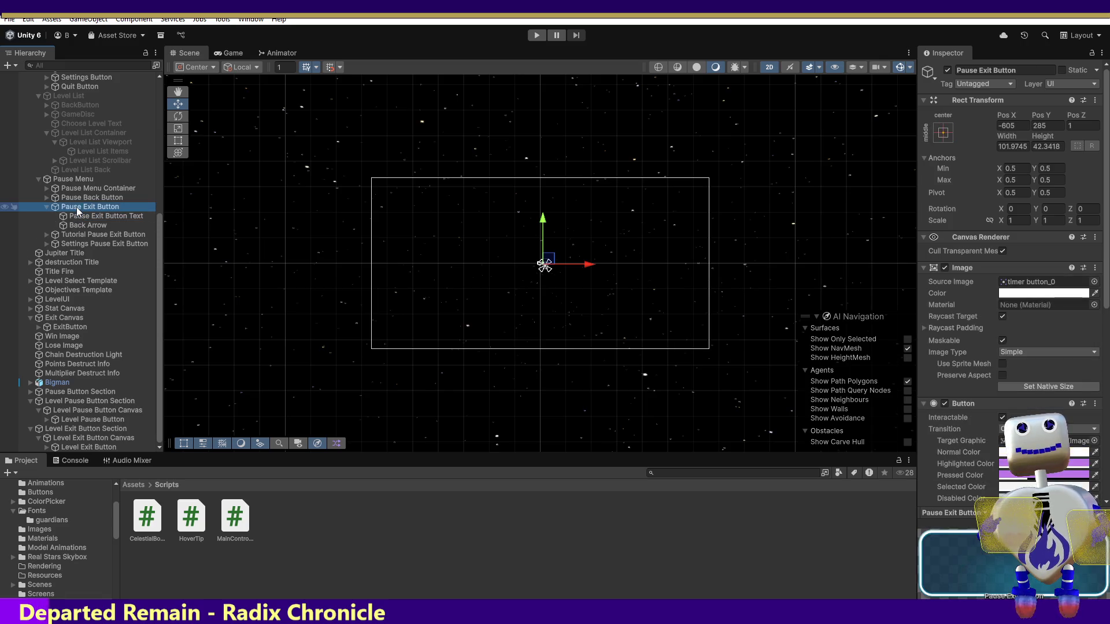
click(79, 217)
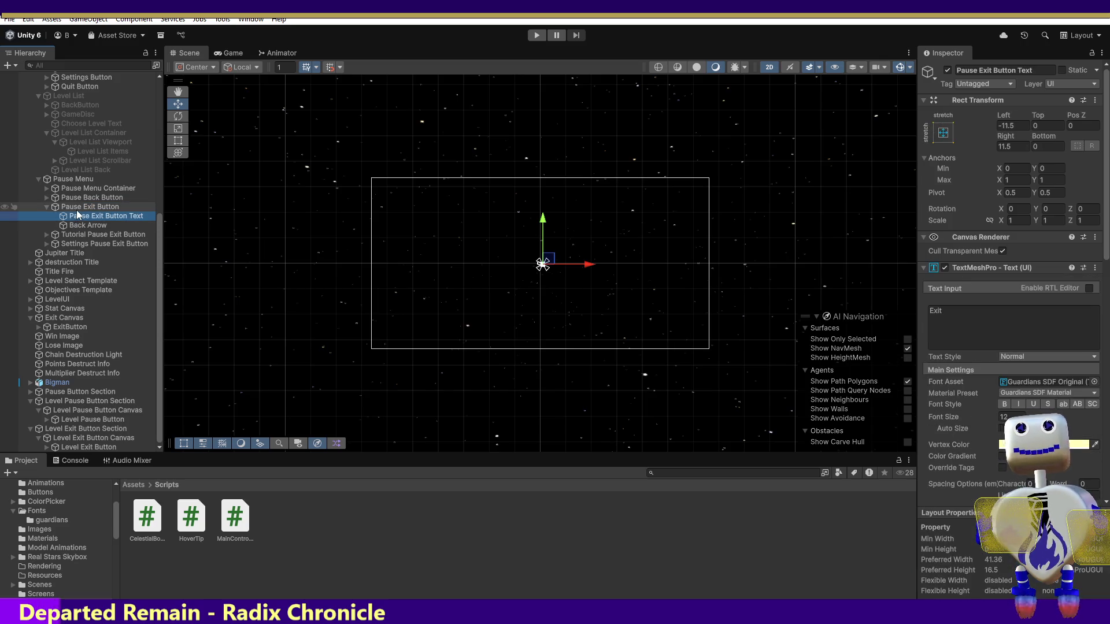
double_click(78, 209)
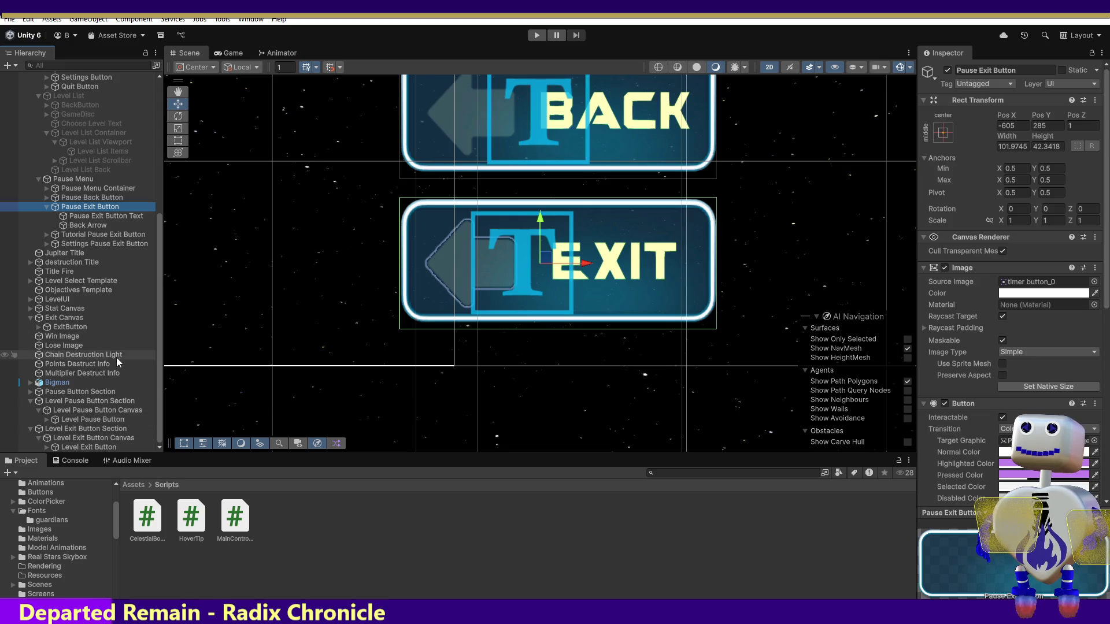
Step: Select Pause Exit Button and Pause Back Button and paste copies below Pause Button Section
click(123, 438)
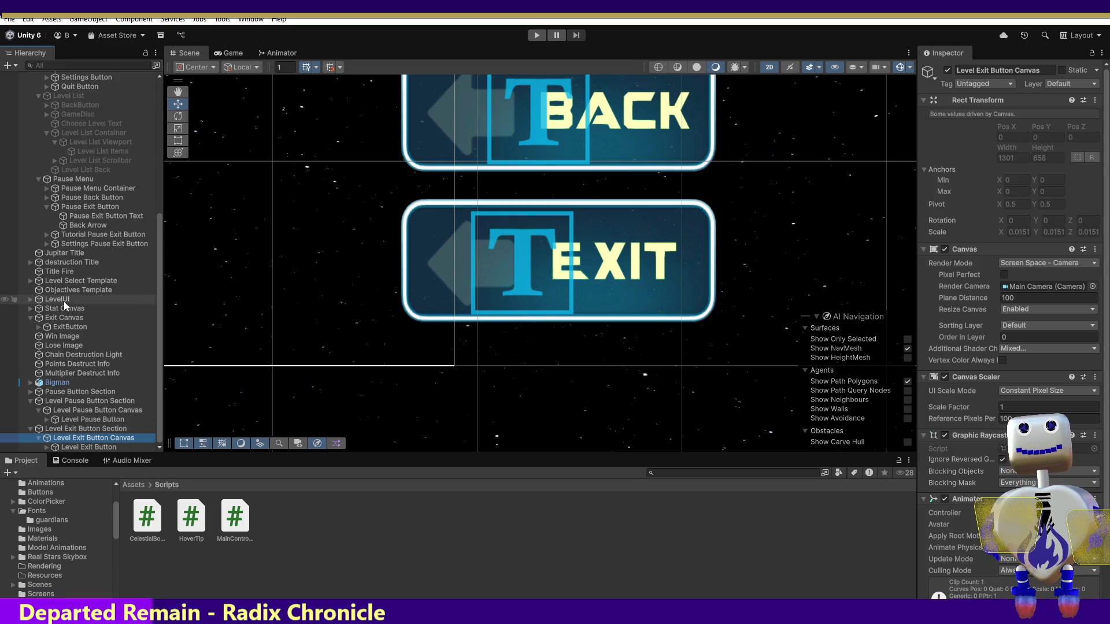
click(77, 207)
ctrl+click(79, 200)
key(f)
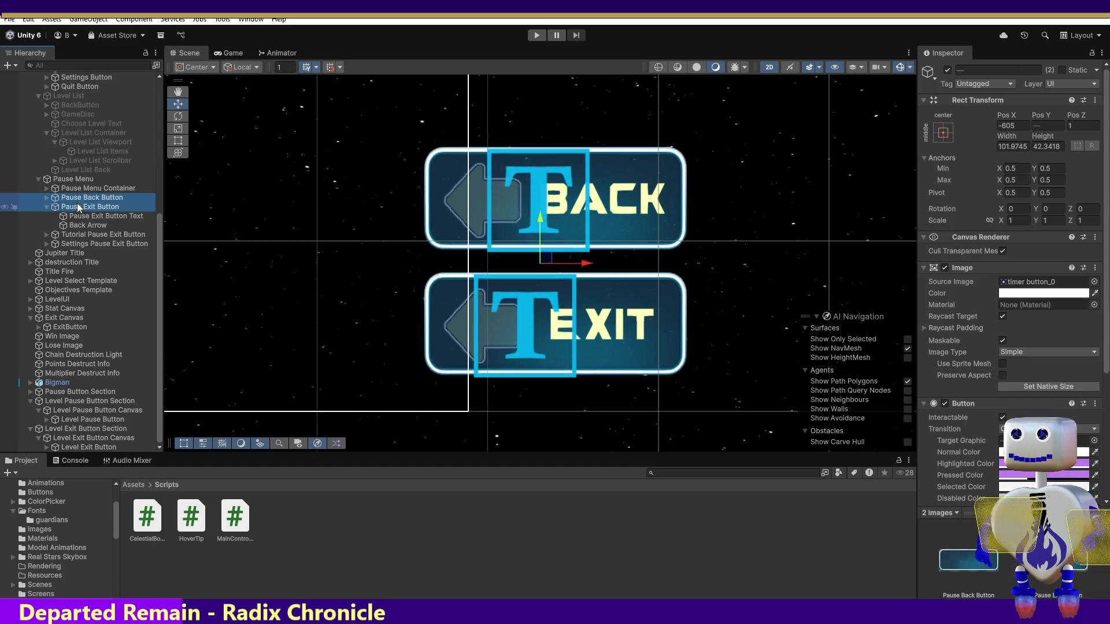
click(84, 393)
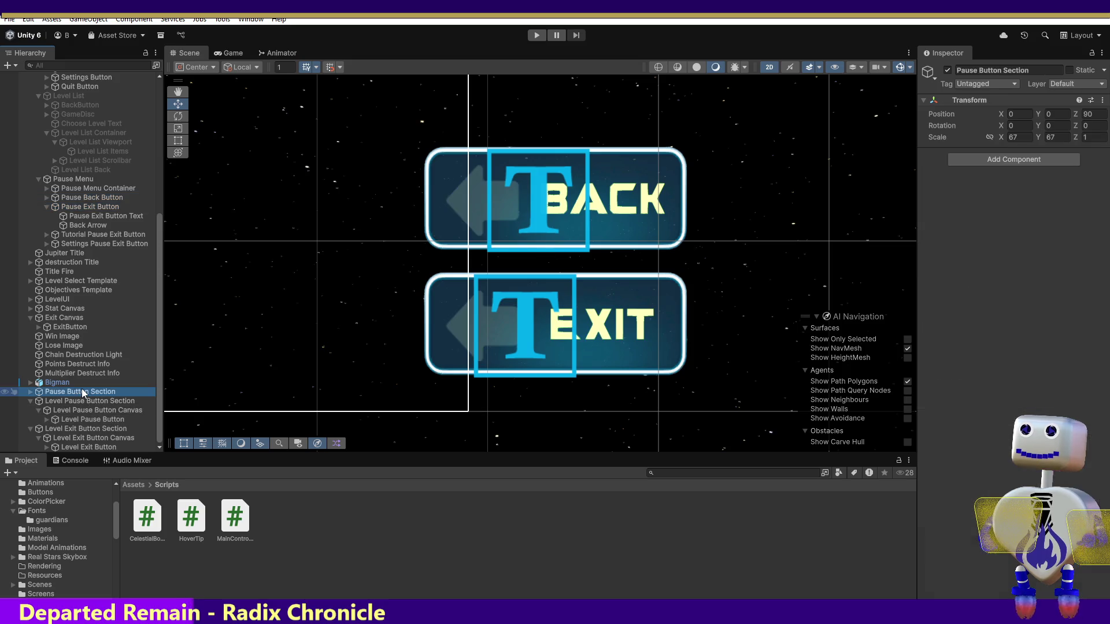
key(ctrl+v)
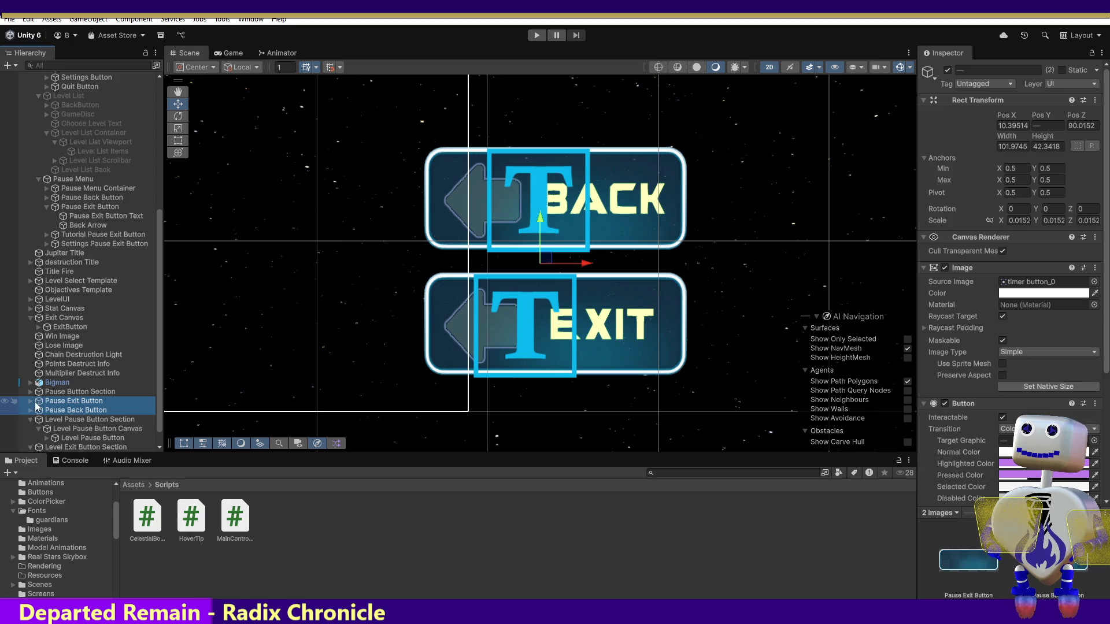
Step: Rearrange Level Pause Button Canvas in the hierarchy, undoing the accidental reparent under the Exit copy
mouse_move(70, 427)
mouse_down()
mouse_move(77, 403)
mouse_move(89, 409)
mouse_up()
mouse_move(88, 410)
mouse_down()
mouse_move(70, 438)
mouse_move(51, 402)
mouse_up()
click(83, 411)
ctrl+click(36, 403)
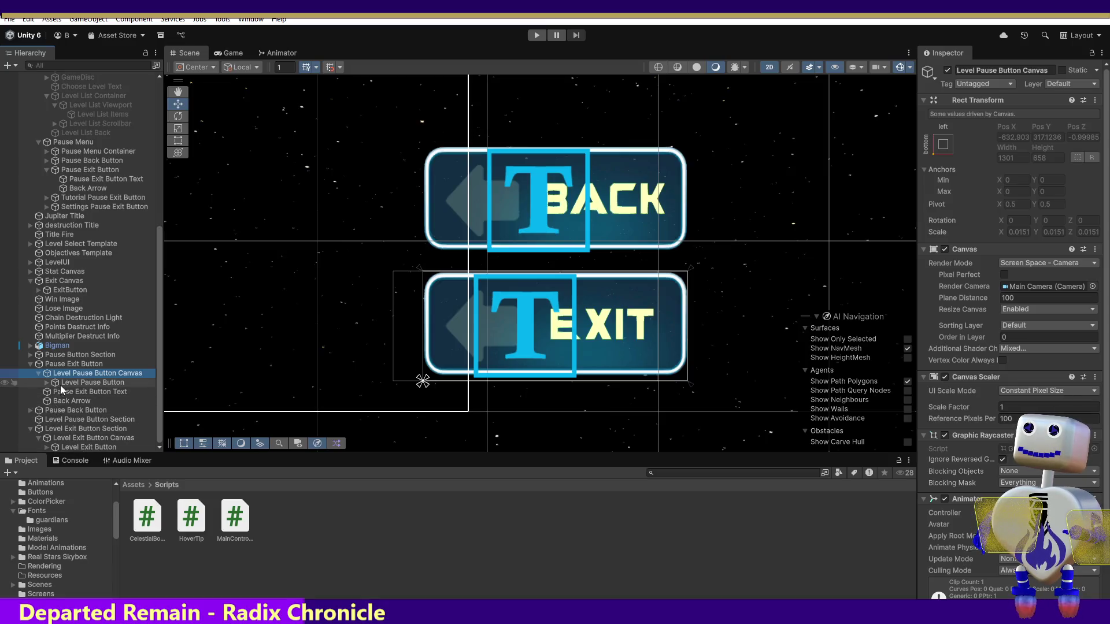
click(71, 382)
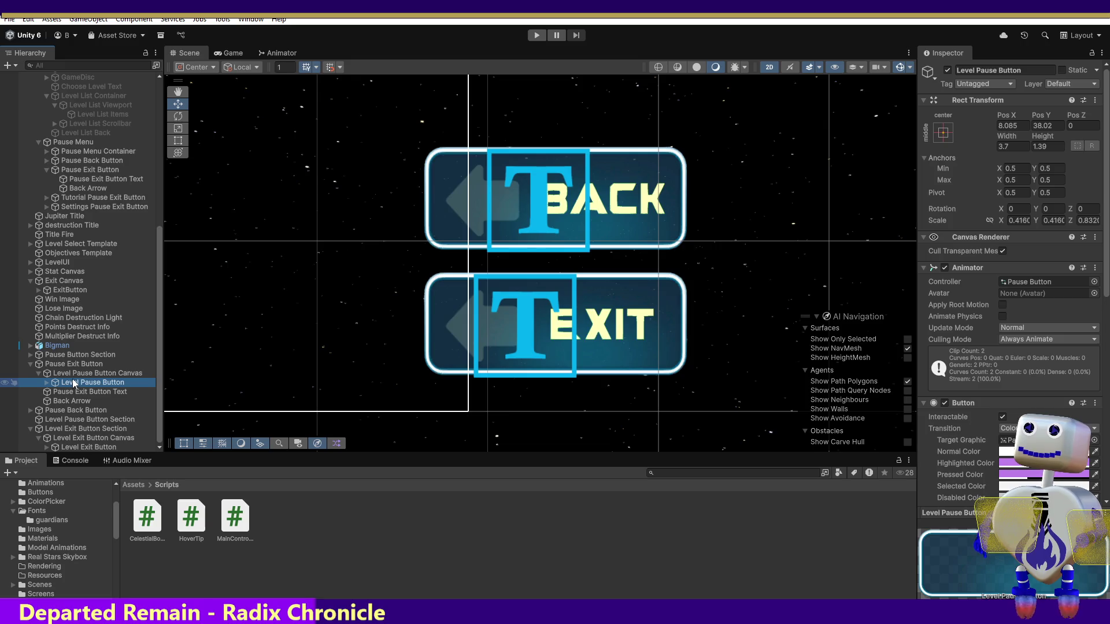
drag(73, 383, 72, 376)
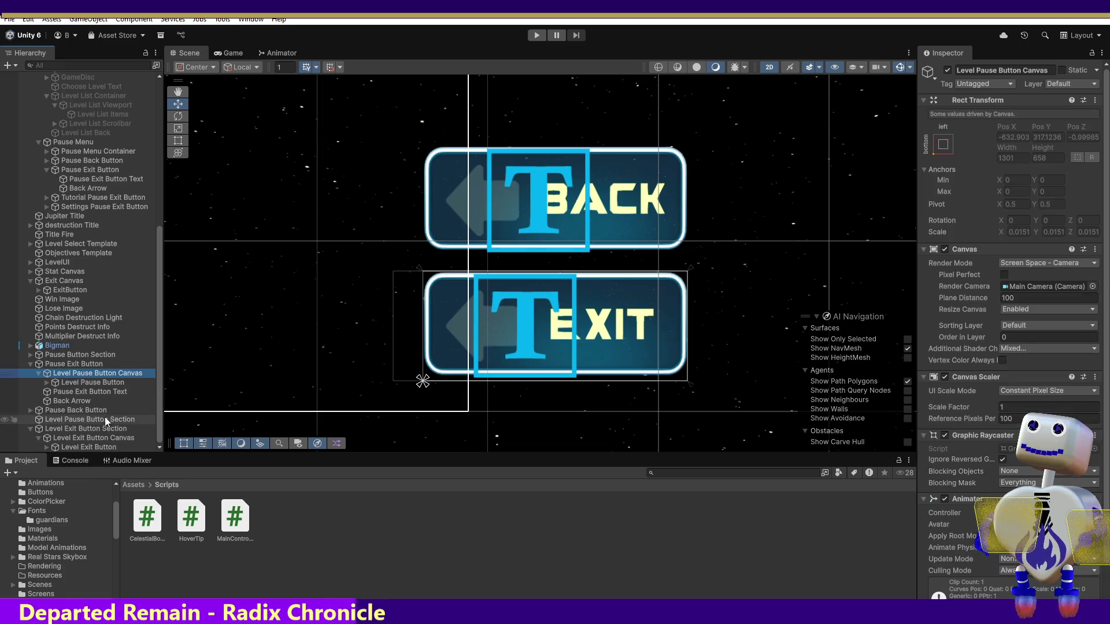
key(ctrl+z)
key(ctrl+z)
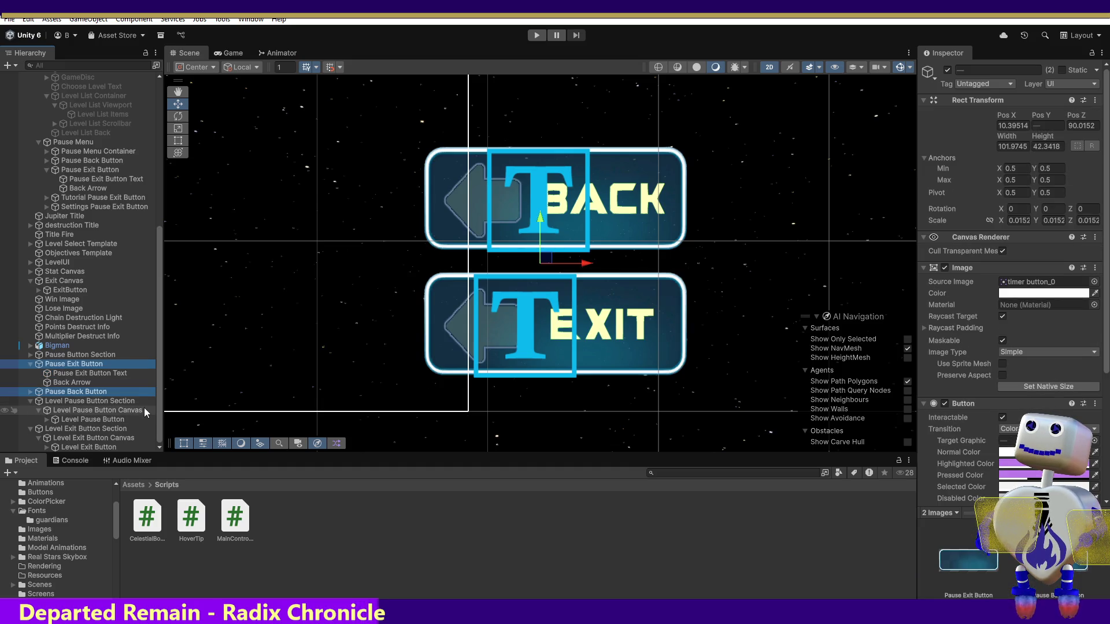
Step: Delete Level Pause Button, leaving Level Pause Button Canvas empty
click(29, 362)
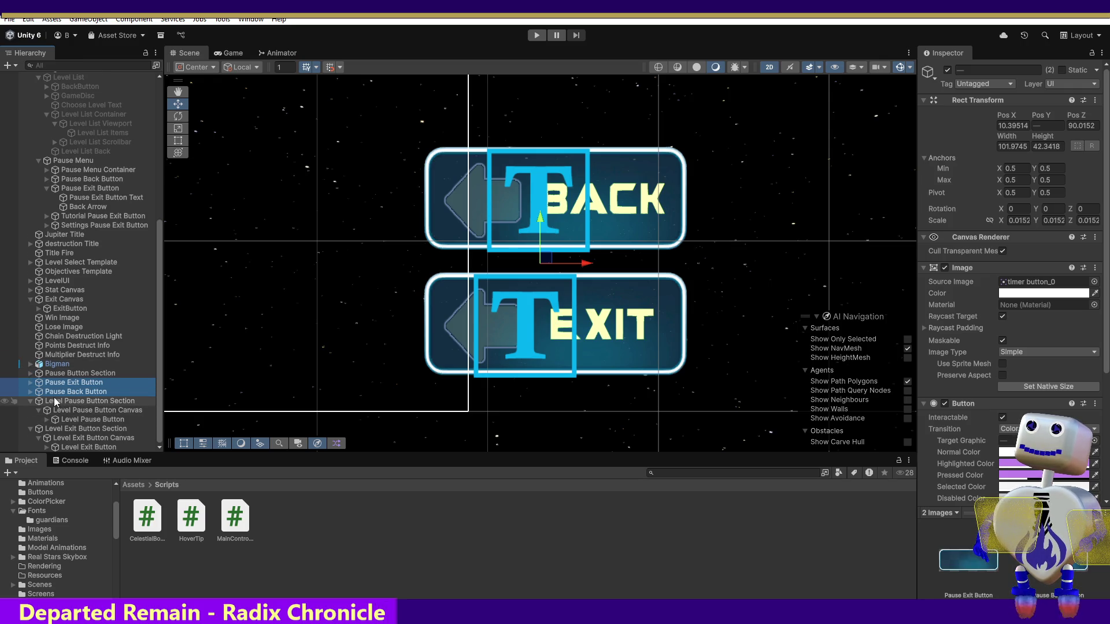
click(90, 417)
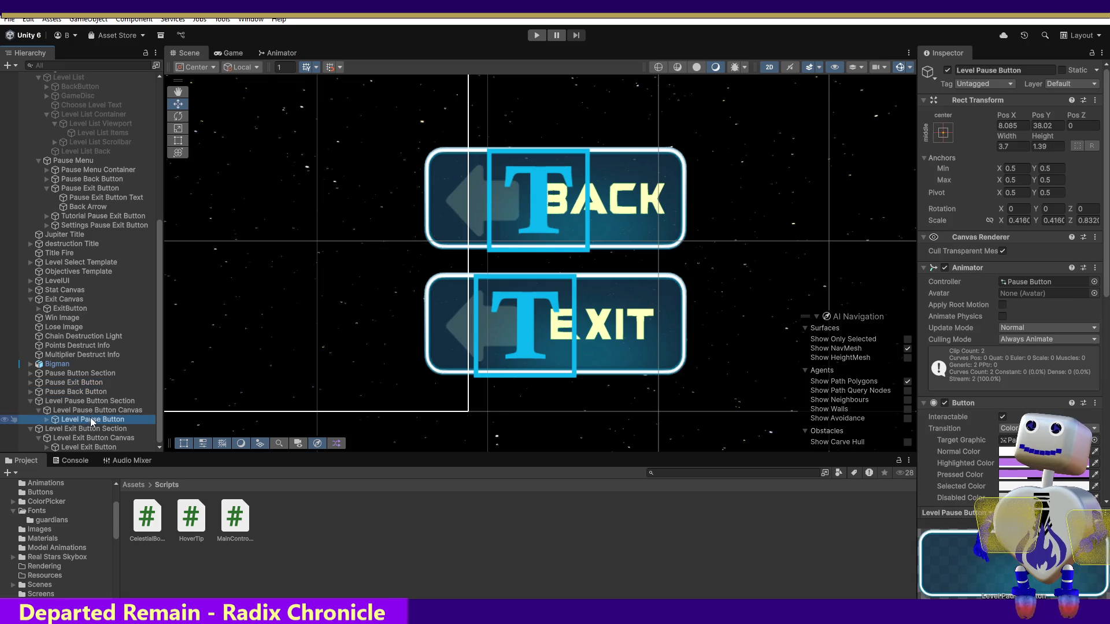
key(Delete)
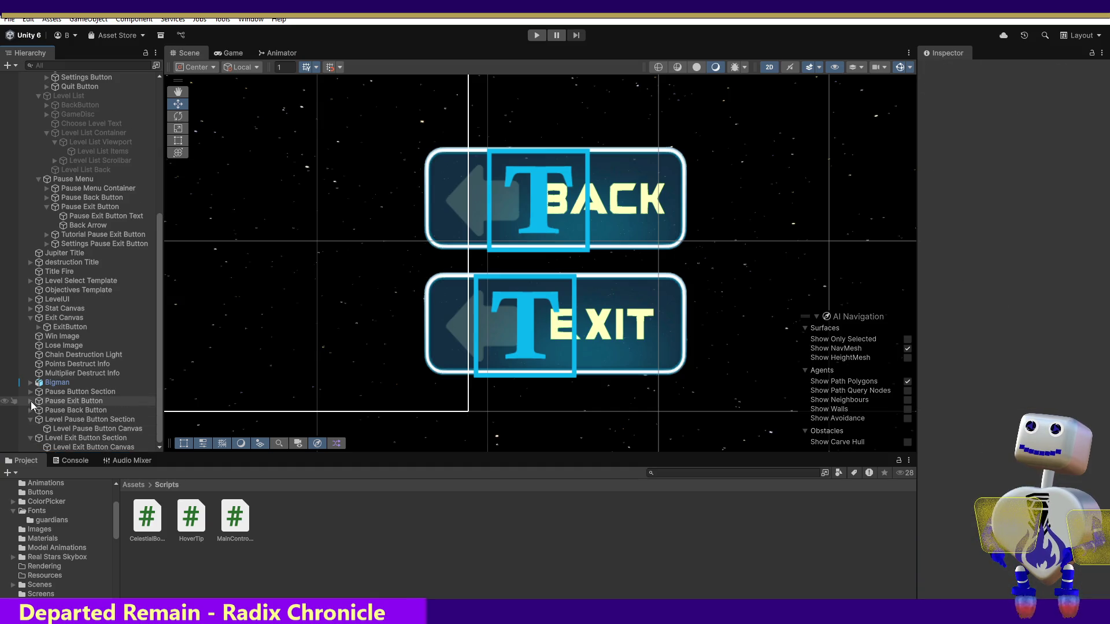
click(30, 401)
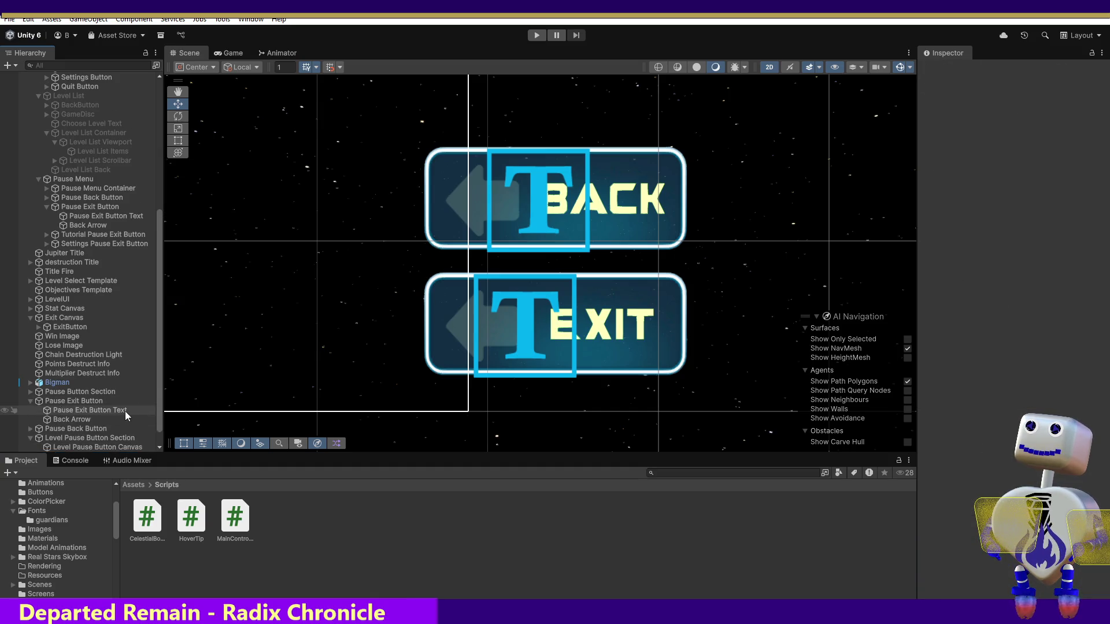
Step: Move Pause Exit Button Text and Back Arrow into Level Pause Button Section
click(103, 408)
ctrl+click(98, 420)
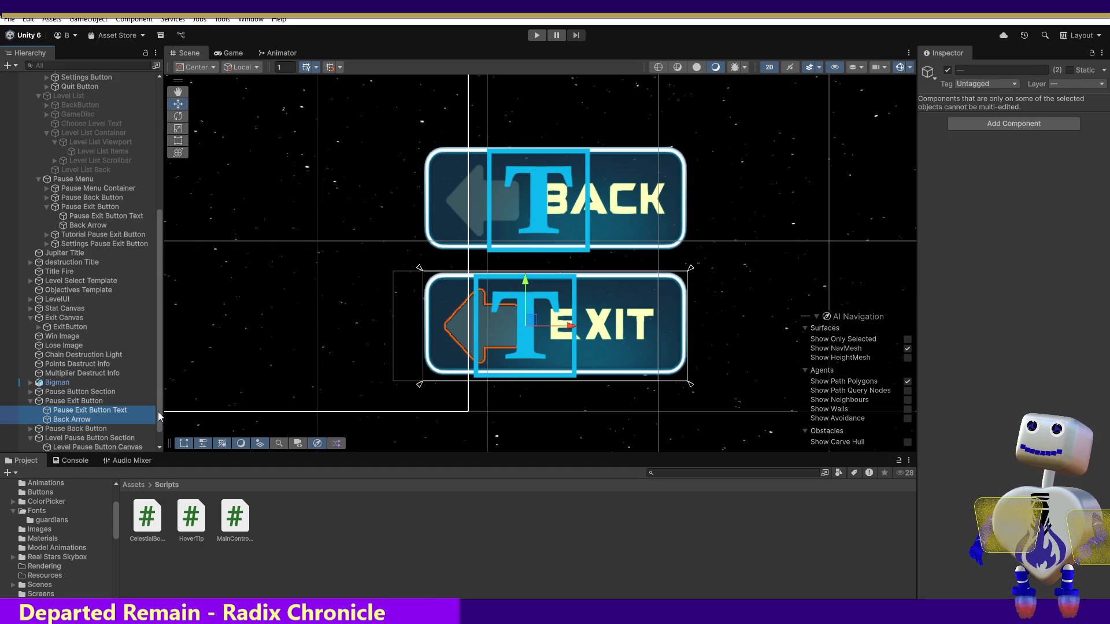
scroll(158, 412, down, 1)
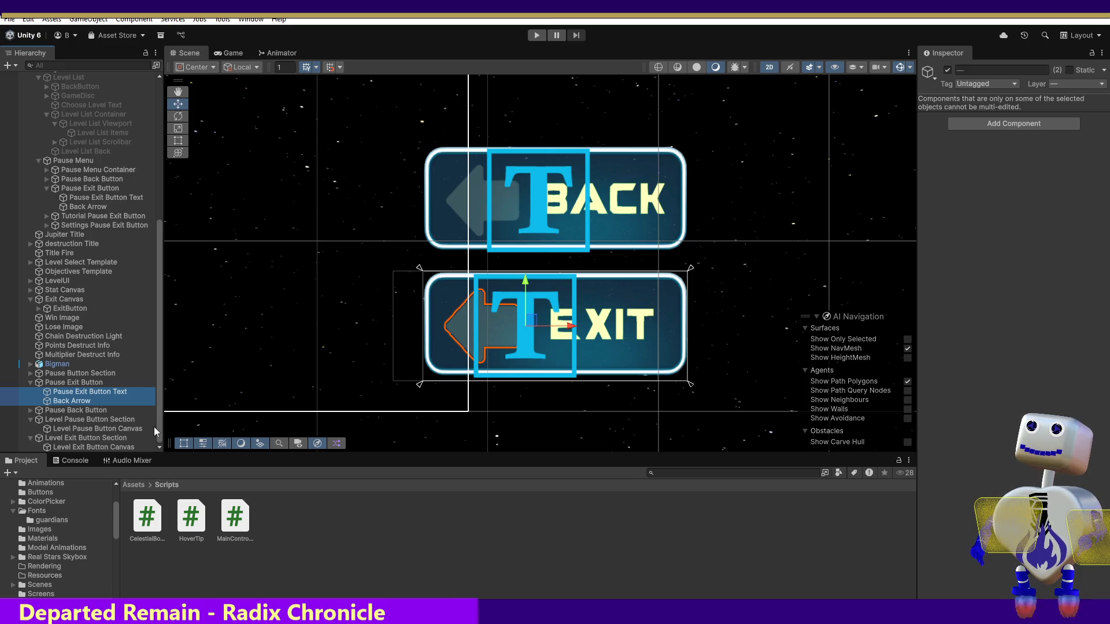
drag(93, 398, 111, 437)
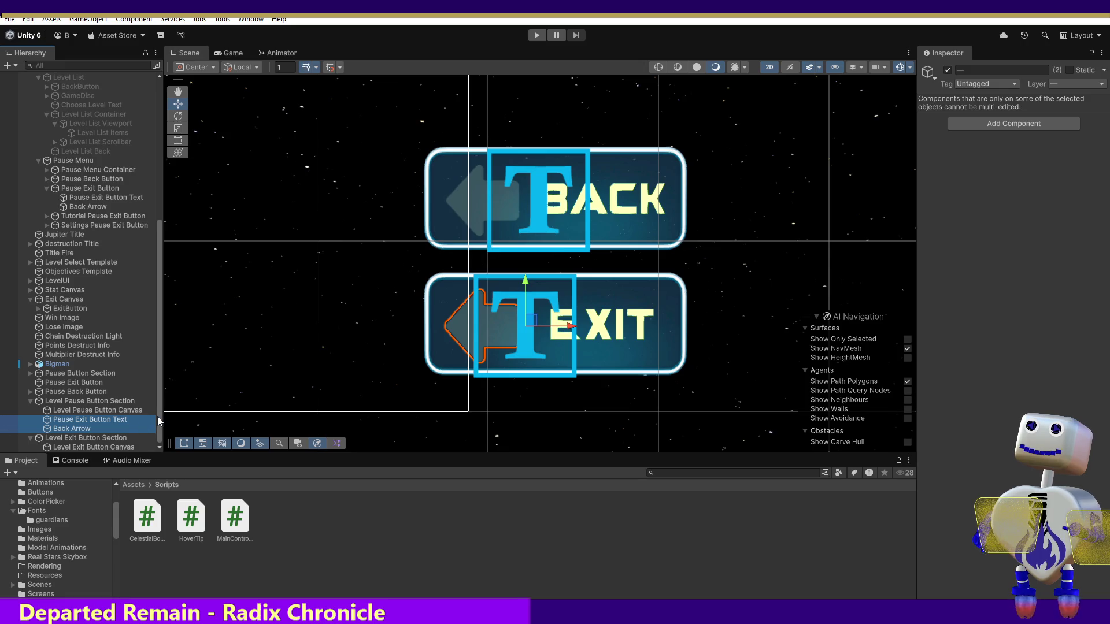
Step: Place a copy of Pause Exit Button Text under Level Exit Button Section
click(97, 422)
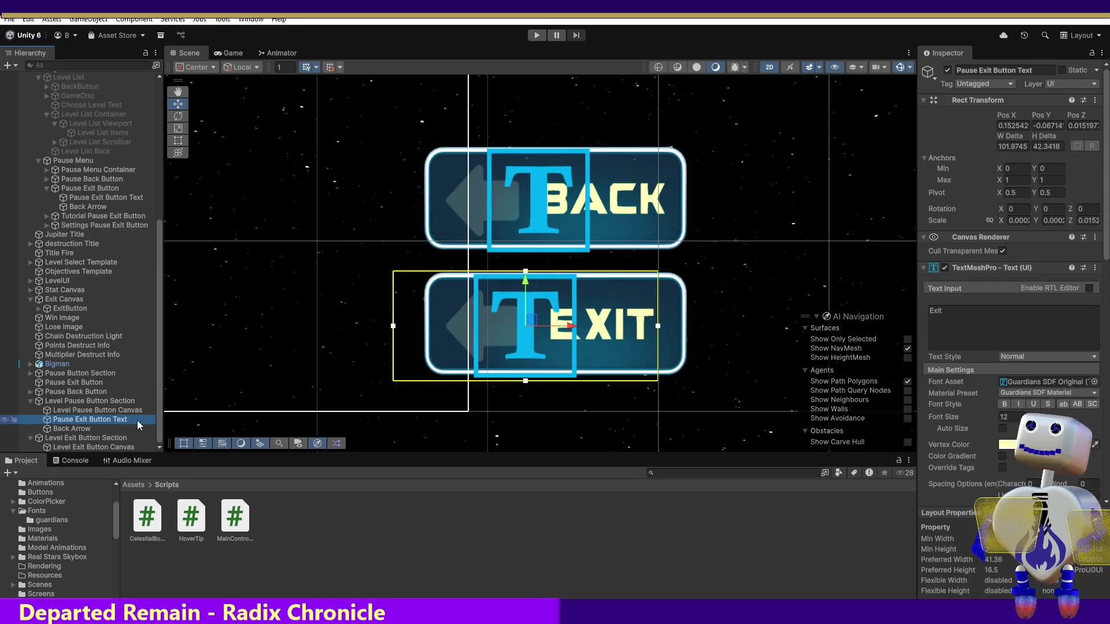
click(115, 447)
key(Down)
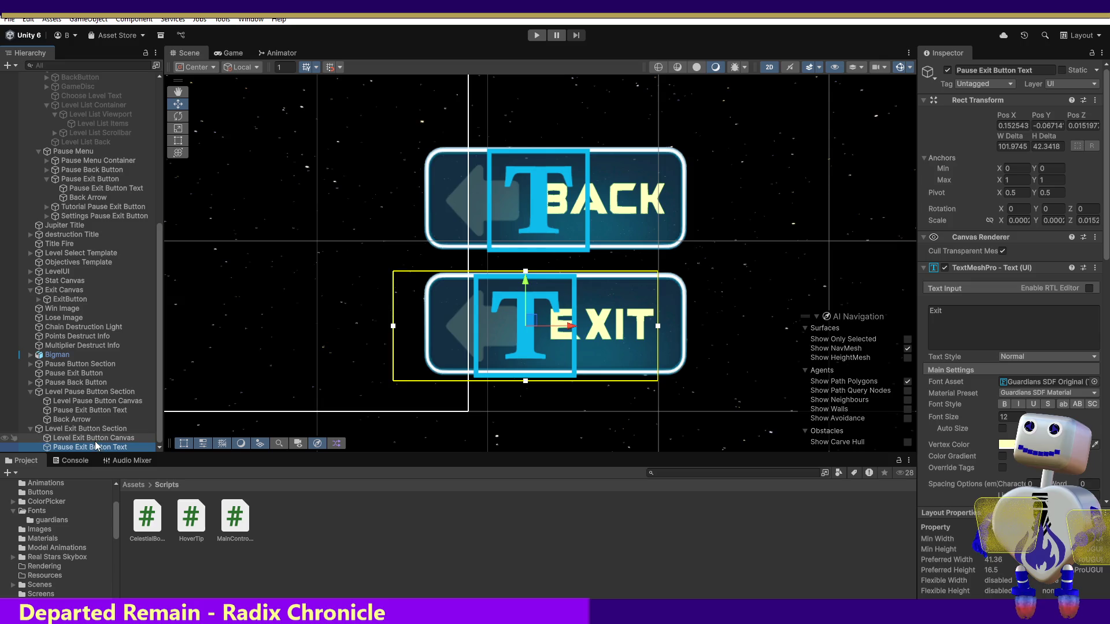
mouse_move(88, 451)
mouse_down()
mouse_move(151, 446)
mouse_move(71, 450)
mouse_move(77, 437)
mouse_move(139, 449)
mouse_up()
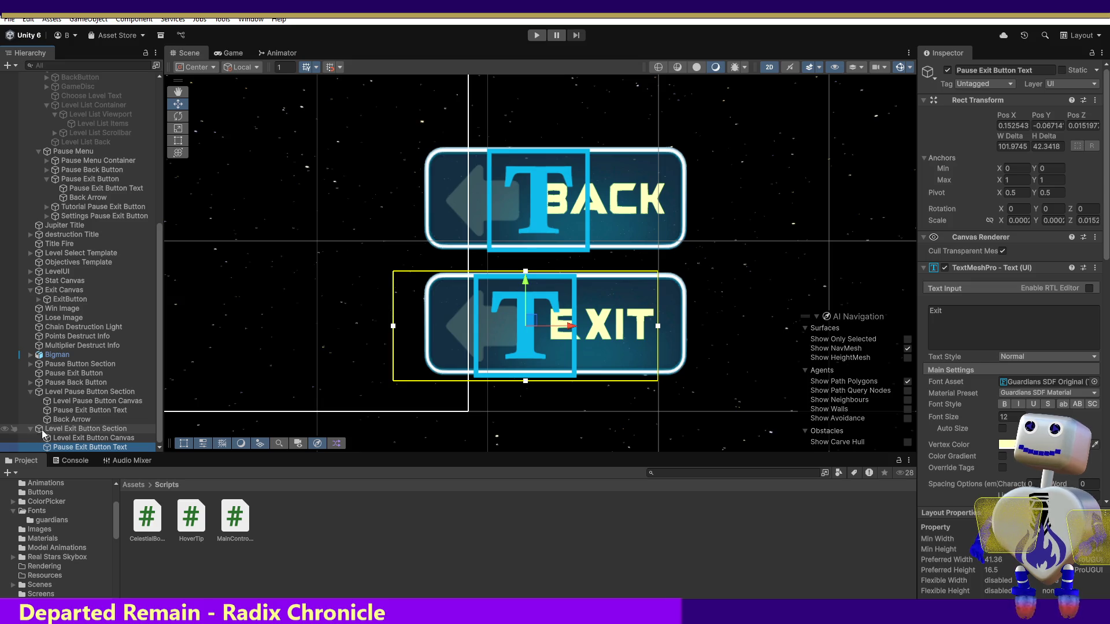
Step: Nest the Pause Exit Button Text label inside Level Exit Button Canvas
mouse_move(69, 451)
mouse_down()
mouse_move(127, 405)
mouse_move(87, 419)
mouse_move(99, 405)
mouse_up()
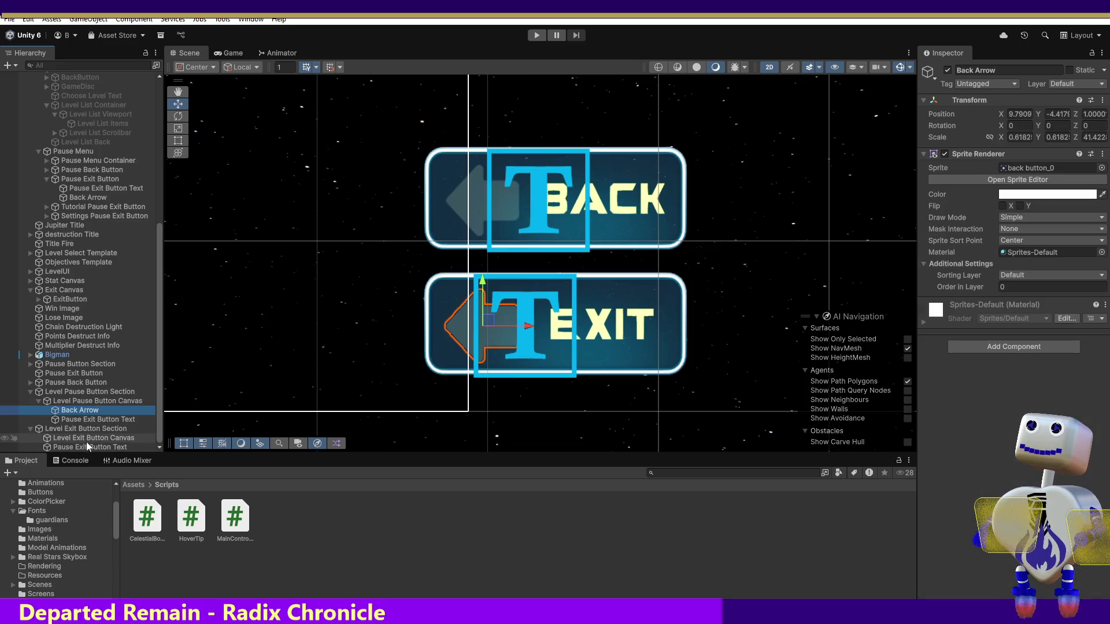
drag(85, 444, 88, 437)
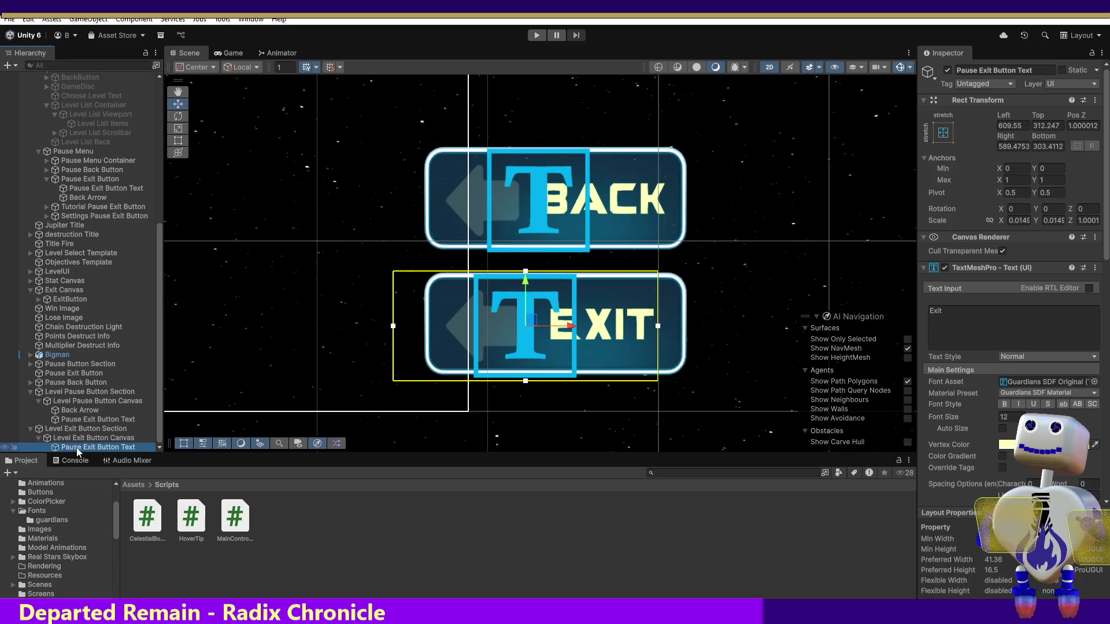
click(60, 393)
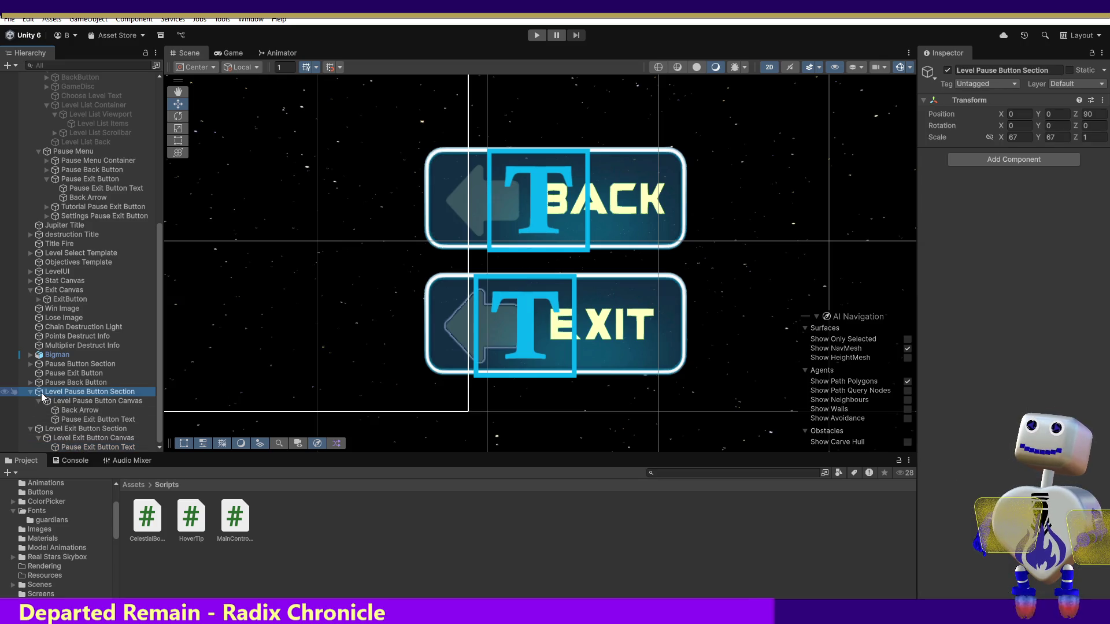
Step: Delete the leftover standalone Pause Back Button and Pause Exit Button from the Hierarchy
double_click(33, 391)
click(30, 392)
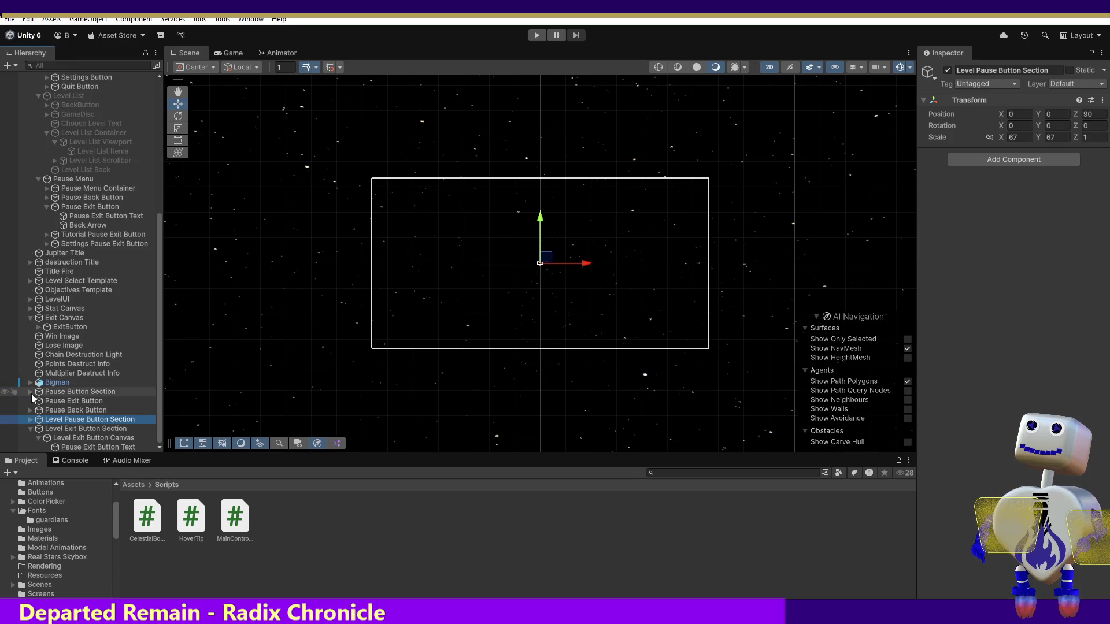
click(31, 428)
click(30, 428)
click(30, 428)
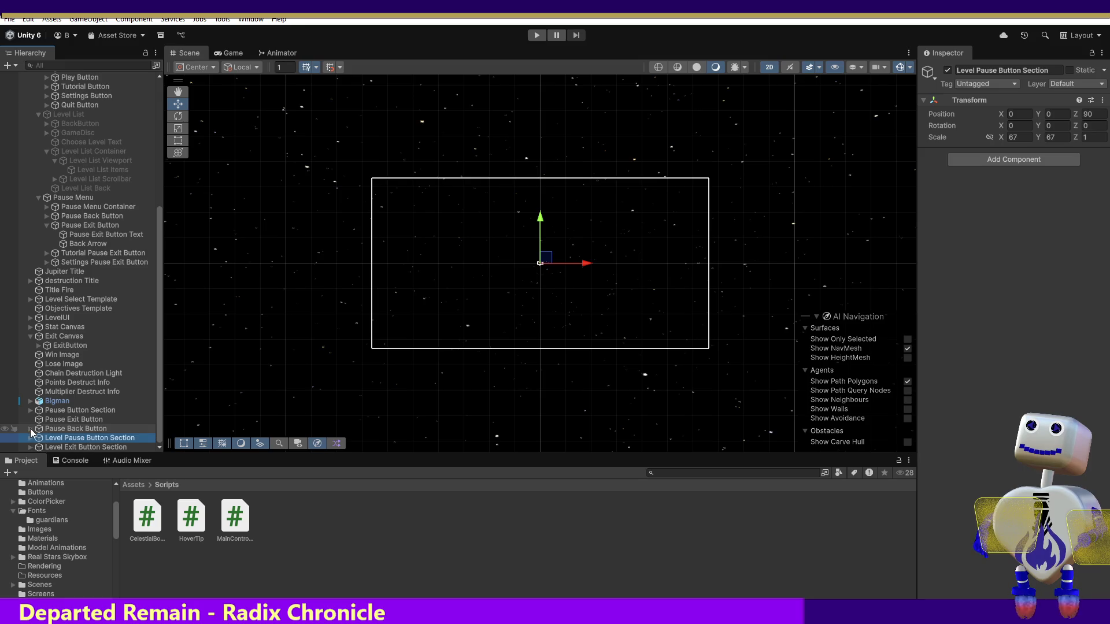
double_click(73, 419)
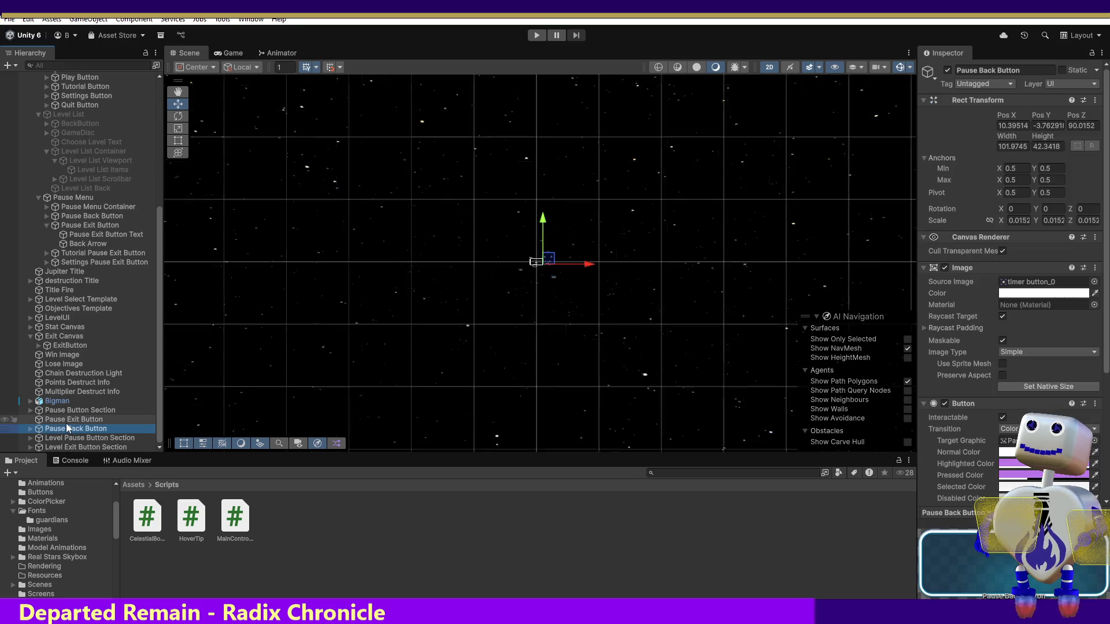
ctrl+click(74, 429)
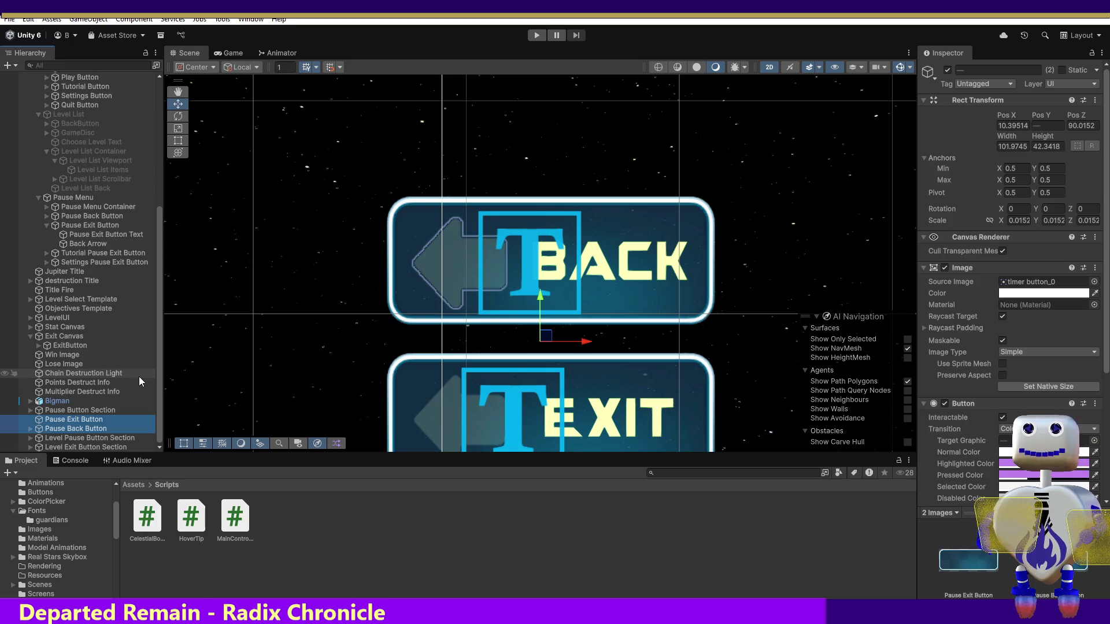
key(shift+d)
scroll(139, 376, up, 1)
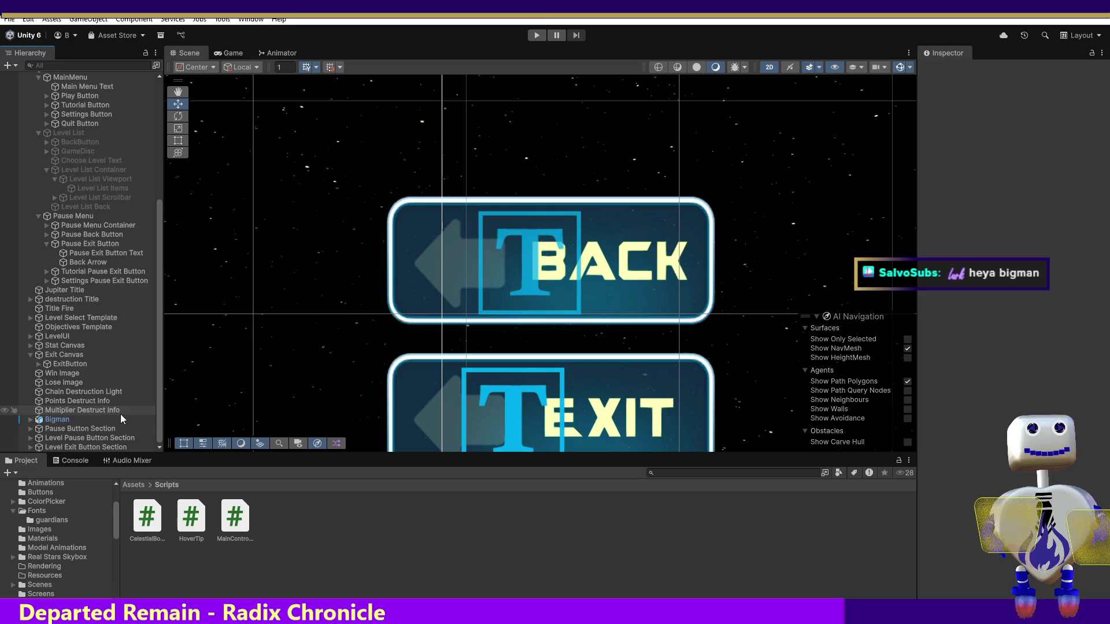
Step: Select the MainMenu together with the Level Pause and Level Exit Button Sections
click(100, 439)
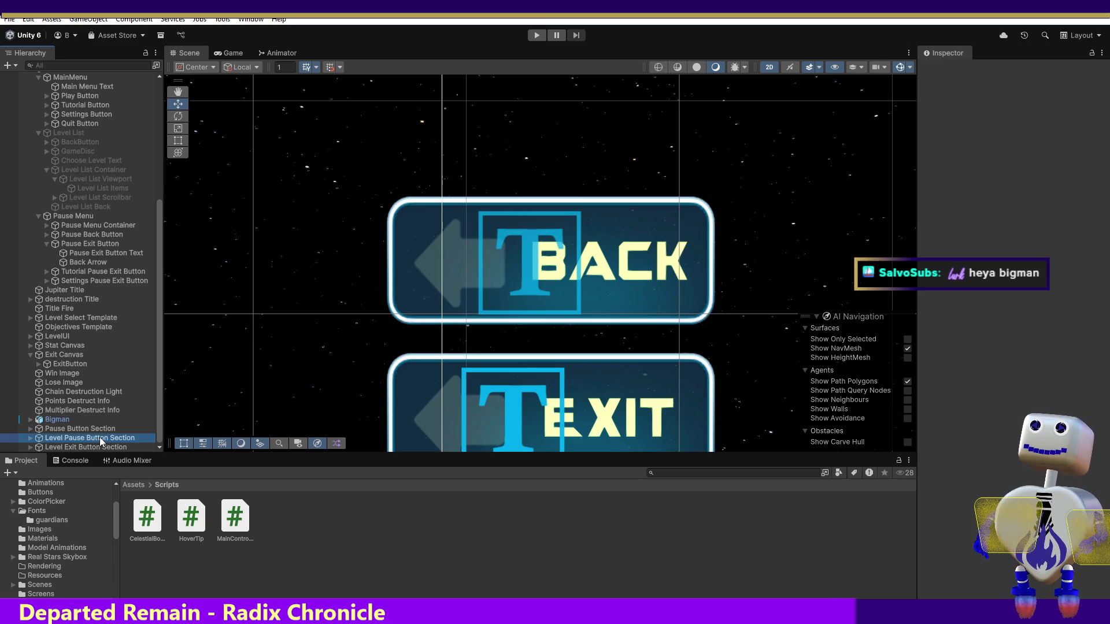
ctrl+click(98, 447)
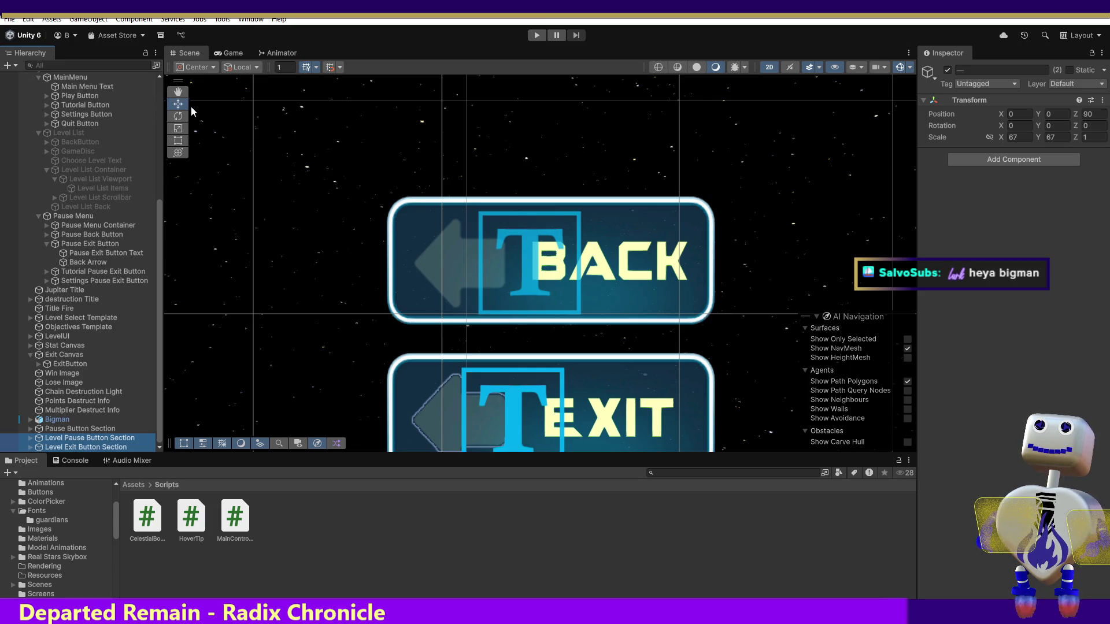
double_click(76, 81)
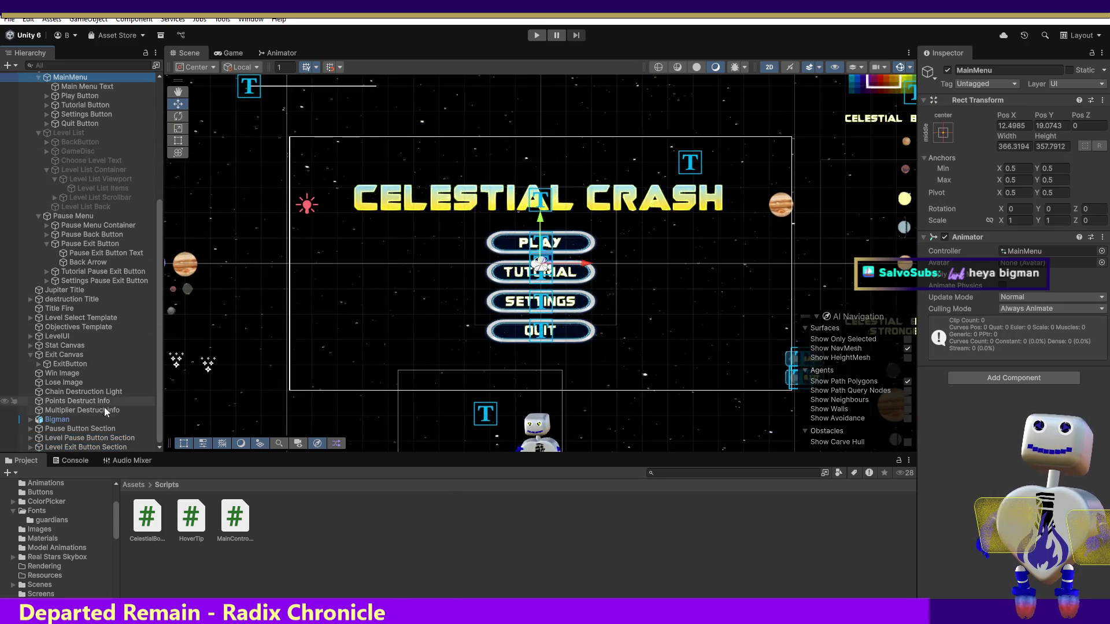
ctrl+click(81, 438)
ctrl+click(81, 447)
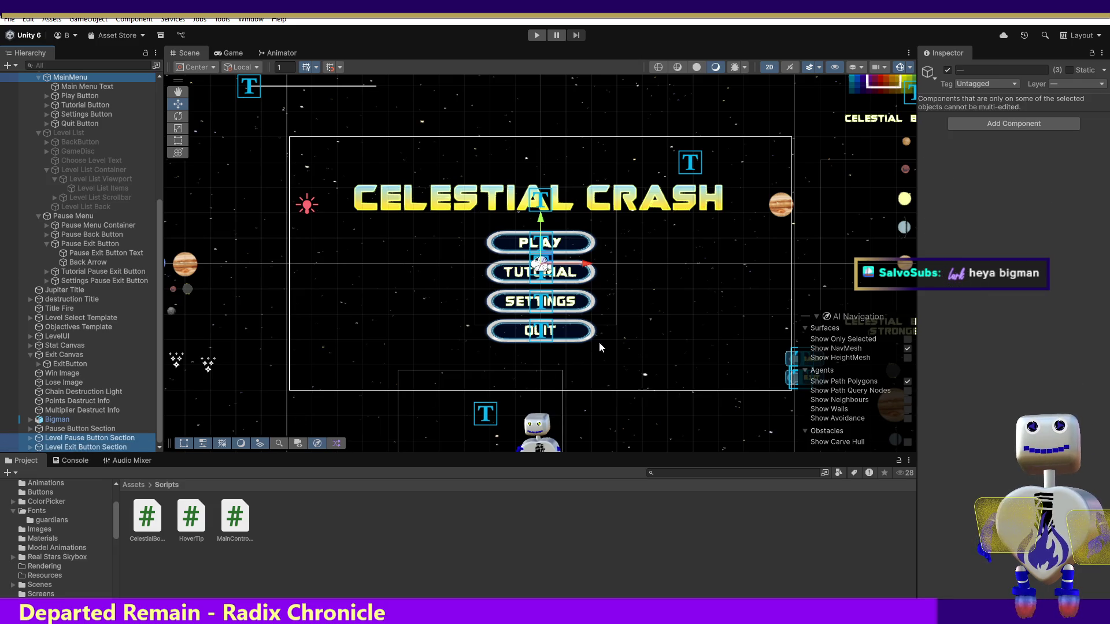
Step: Pan the scene to the menu's right side and undo an accidental shift of the main menu
click(172, 107)
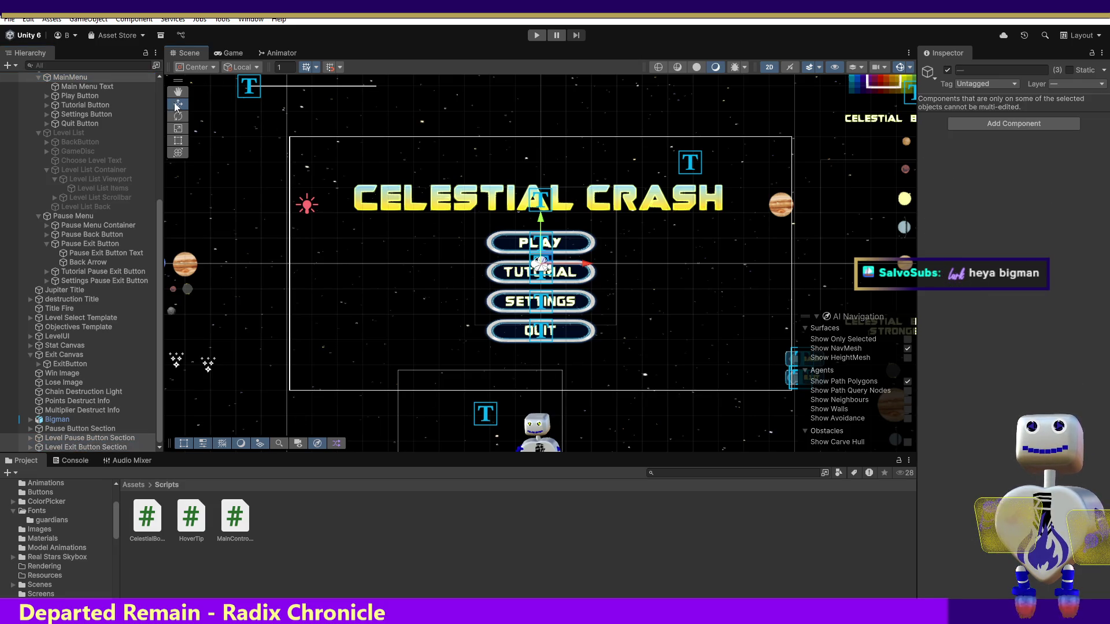
click(178, 91)
drag(444, 289, 333, 271)
click(178, 104)
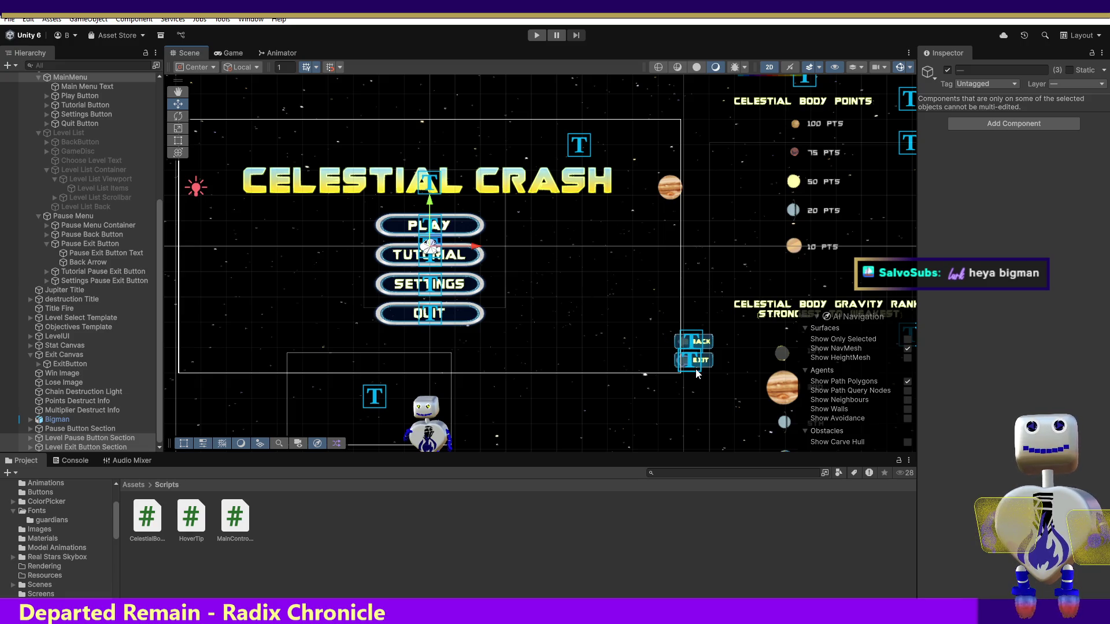
drag(474, 248, 533, 258)
key(ctrl+z)
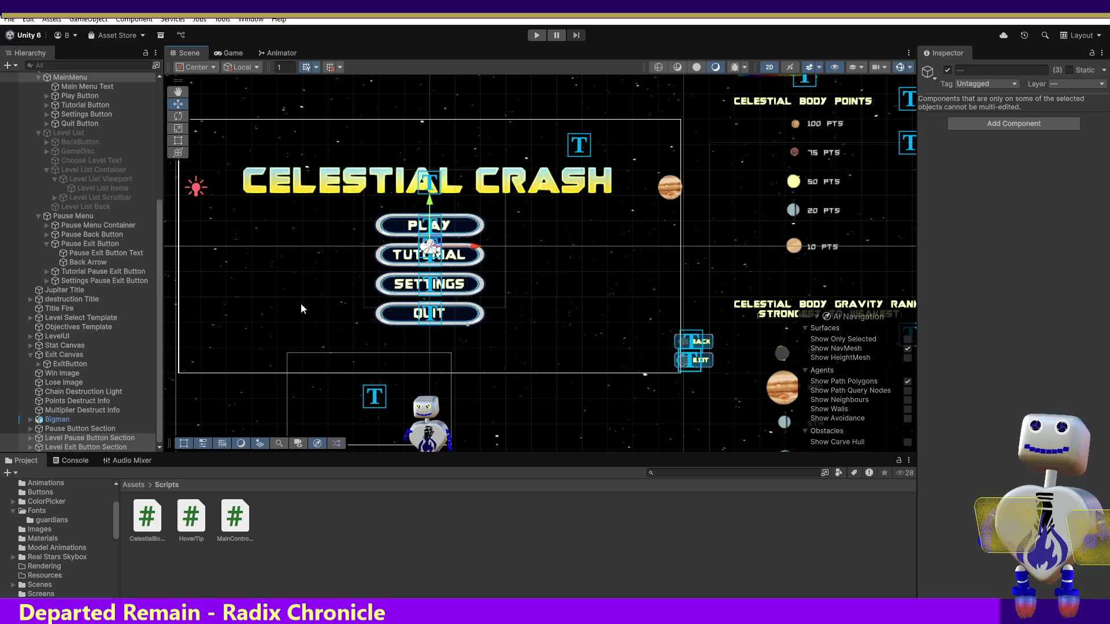
click(88, 439)
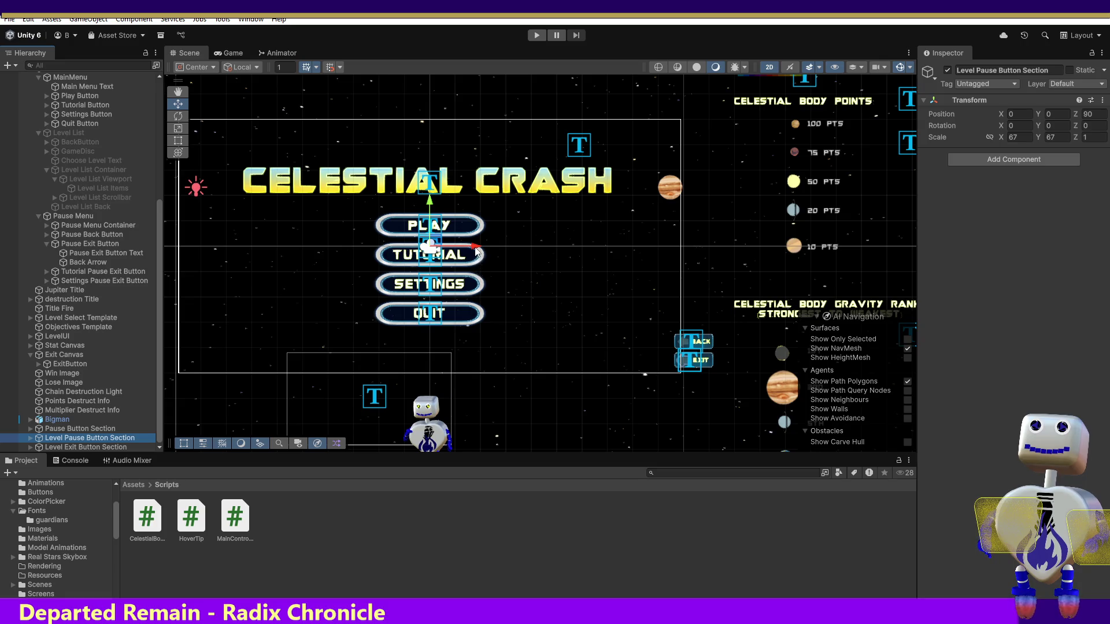
Step: Move the Level Pause Button Section right and down to about X 2.25, Y -1.21
drag(475, 251, 509, 244)
drag(430, 204, 424, 230)
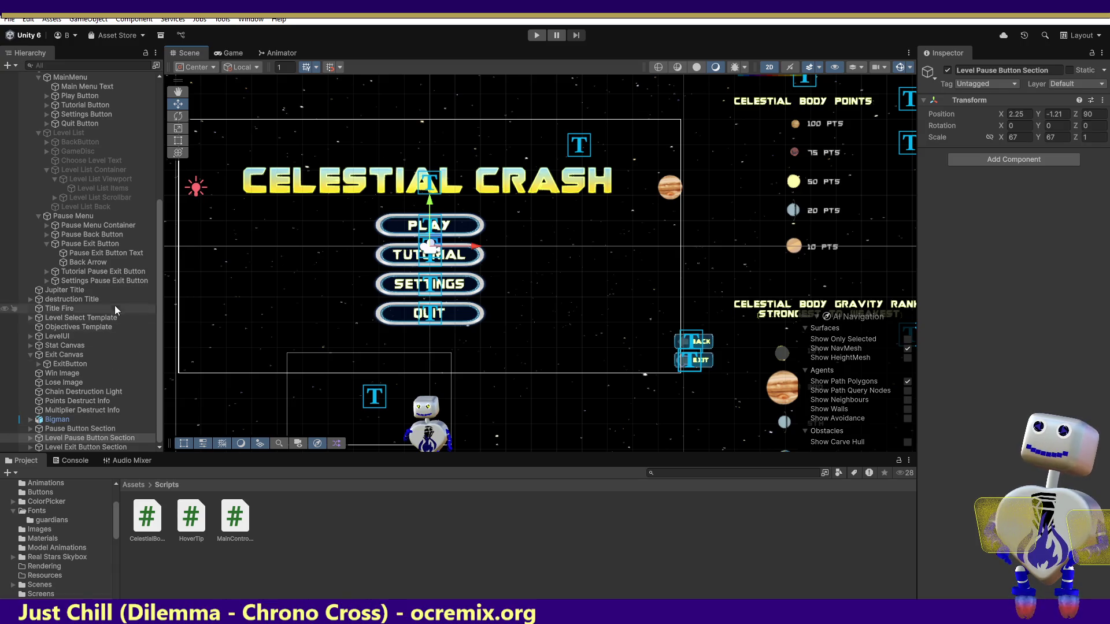
click(71, 216)
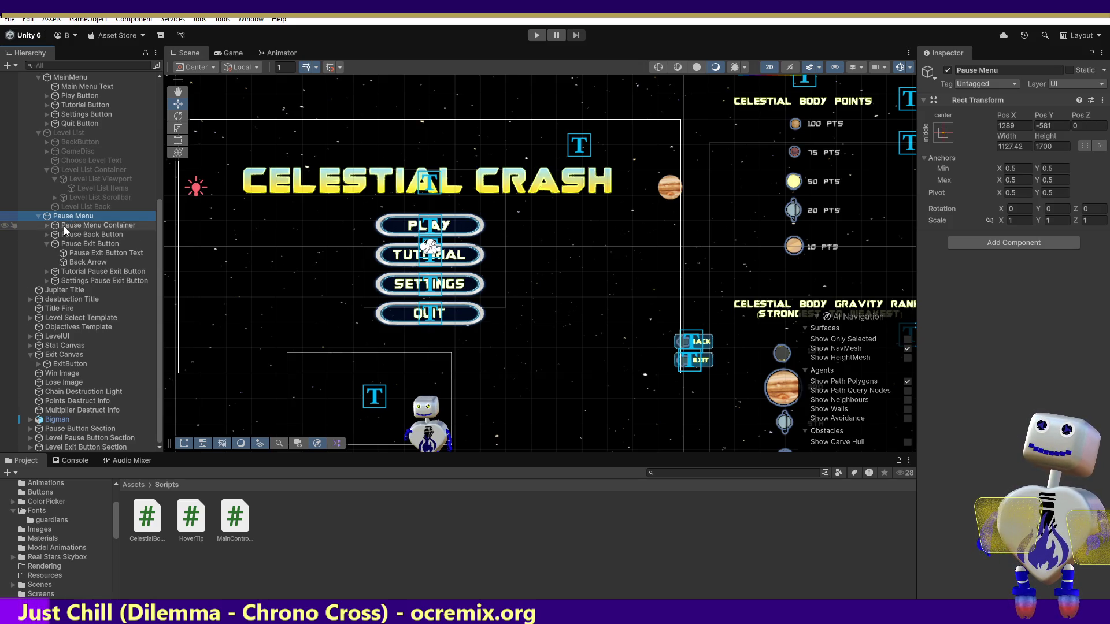
Step: Inspect the Pause Menu Container and Back Button, then frame the Pause Menu's Pause Exit Button
click(65, 226)
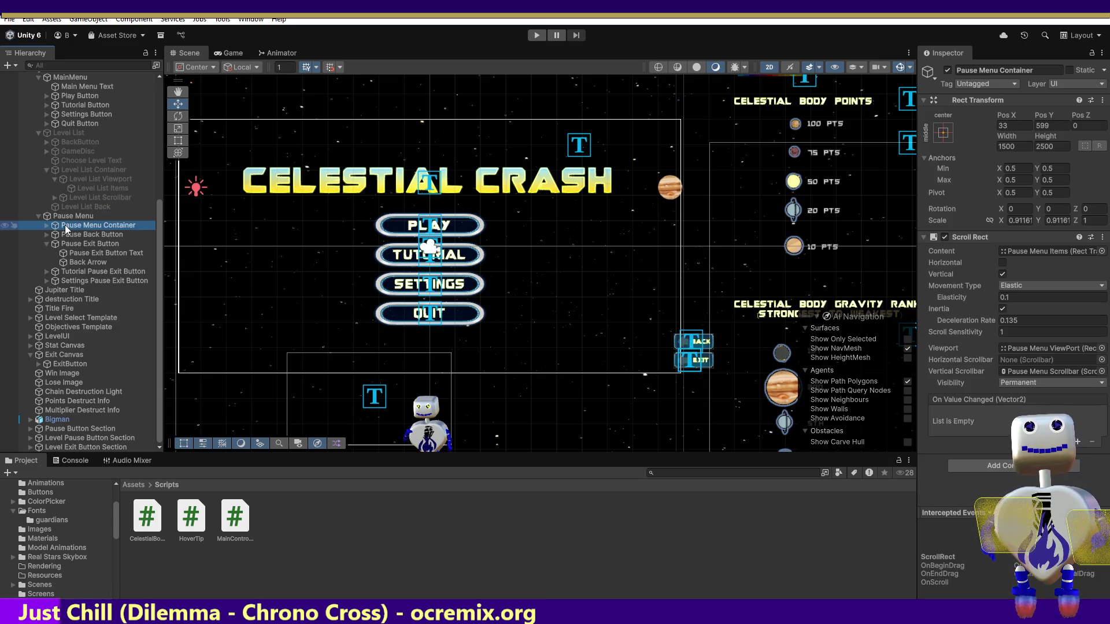
click(67, 234)
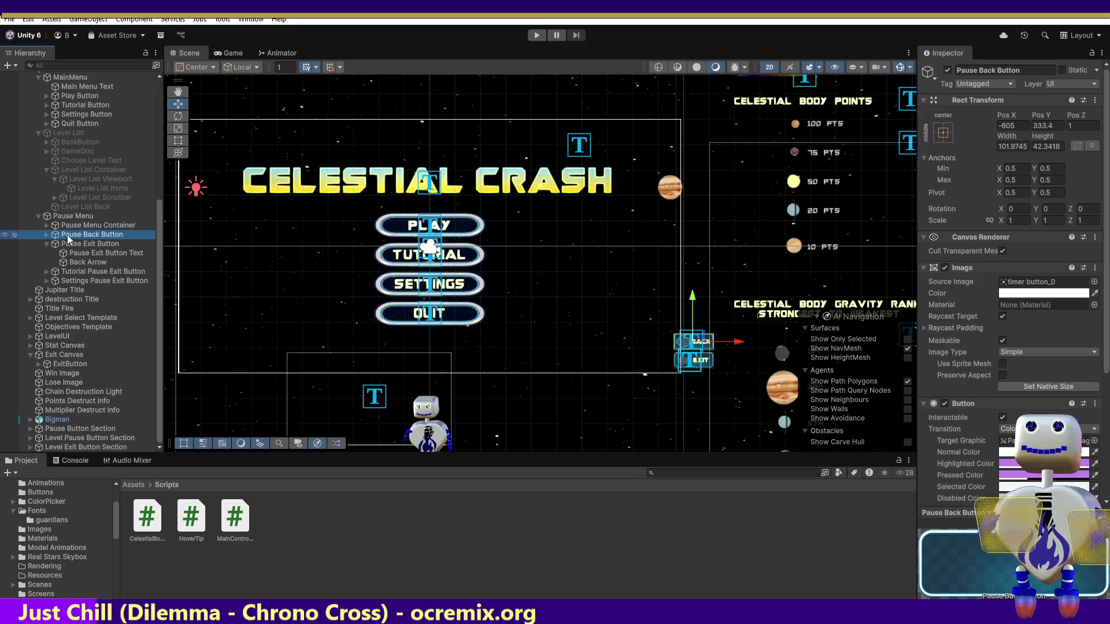
click(71, 218)
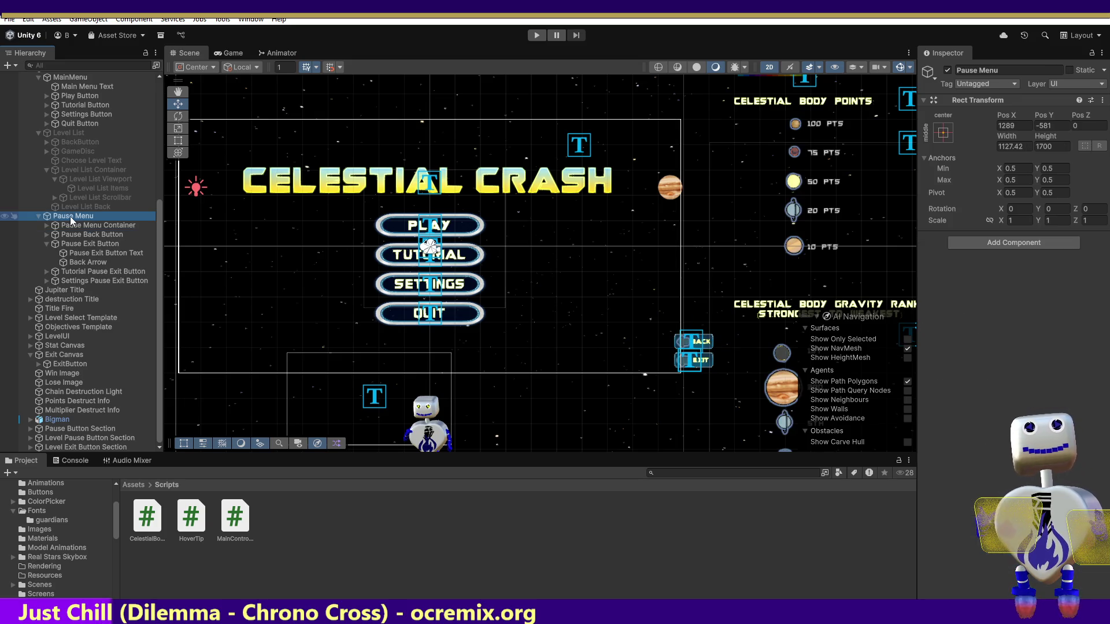
double_click(42, 241)
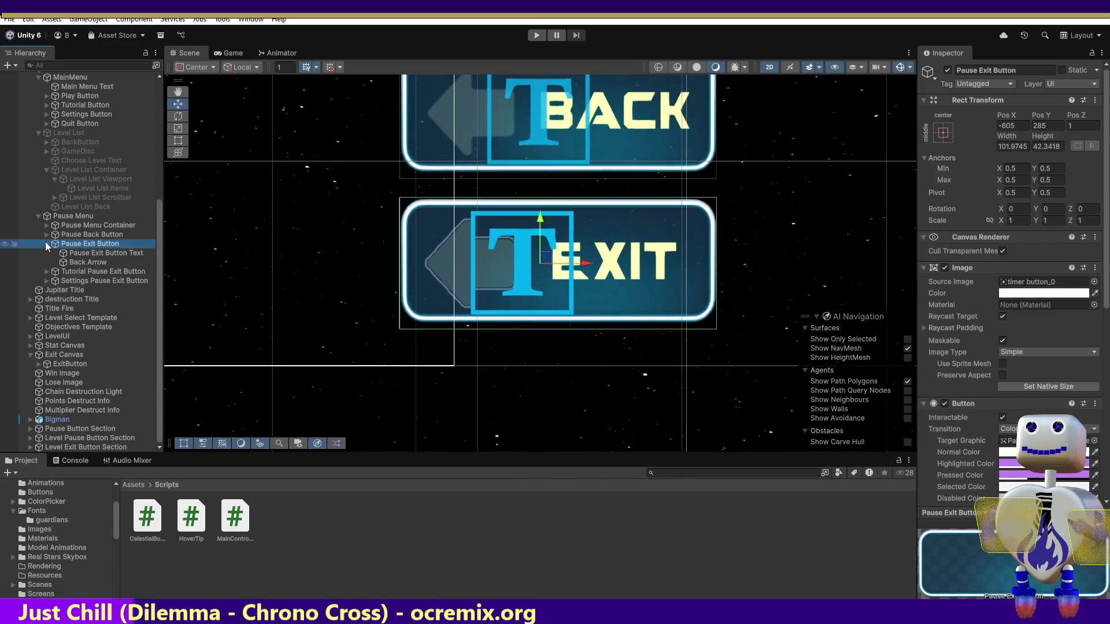
click(46, 243)
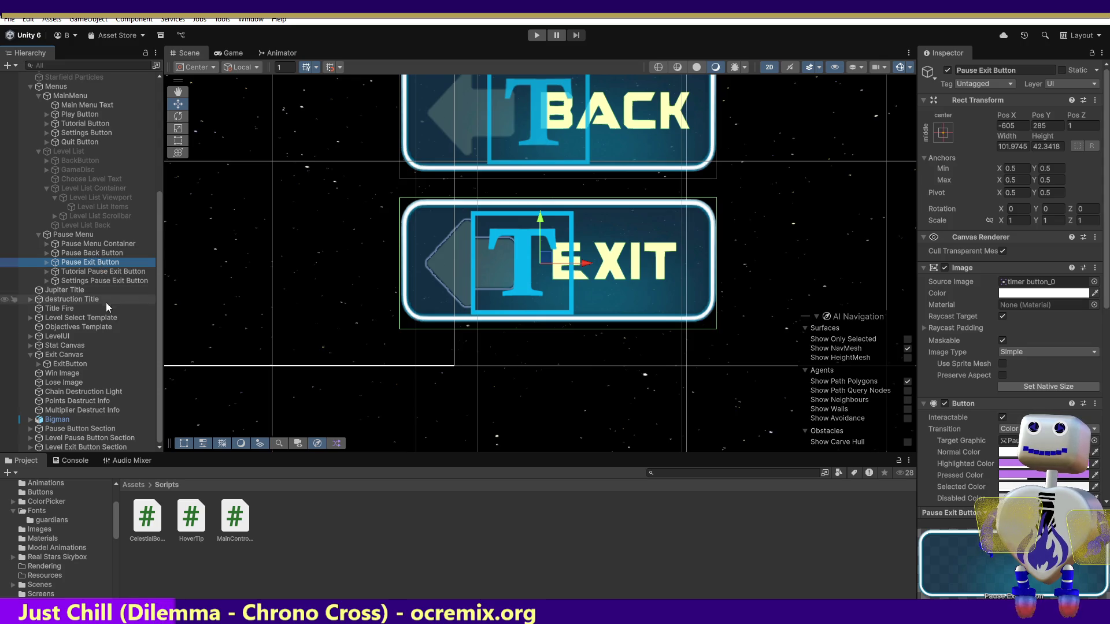
Step: Delete Pause Exit Button plus the Level Pause and Level Exit Button Sections, then select Pause Back Button
ctrl+click(96, 438)
ctrl+click(93, 448)
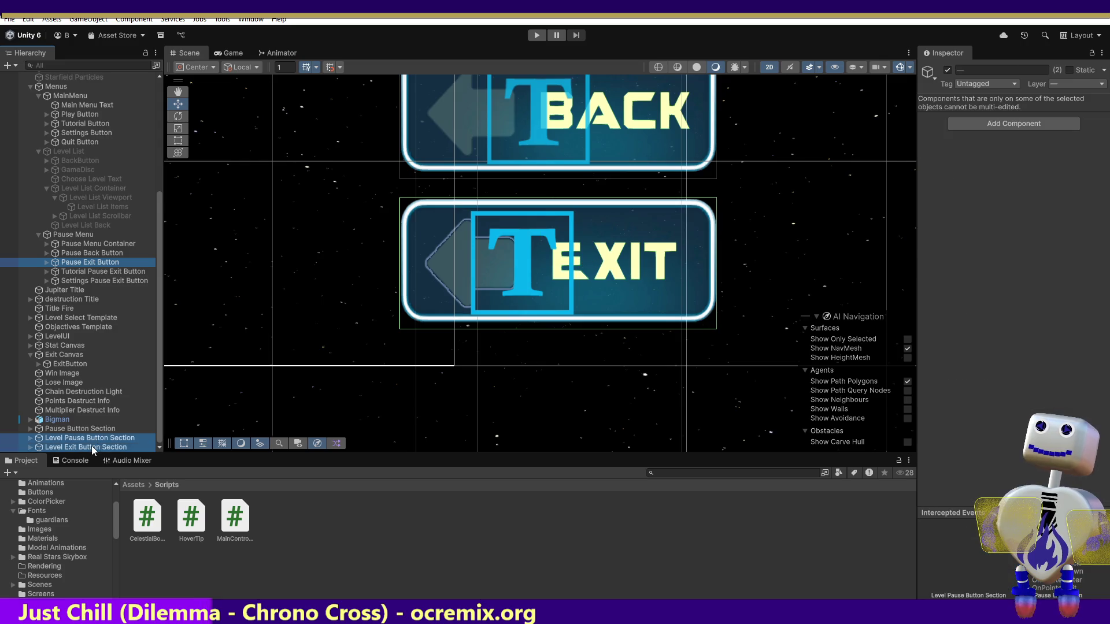
key(Delete)
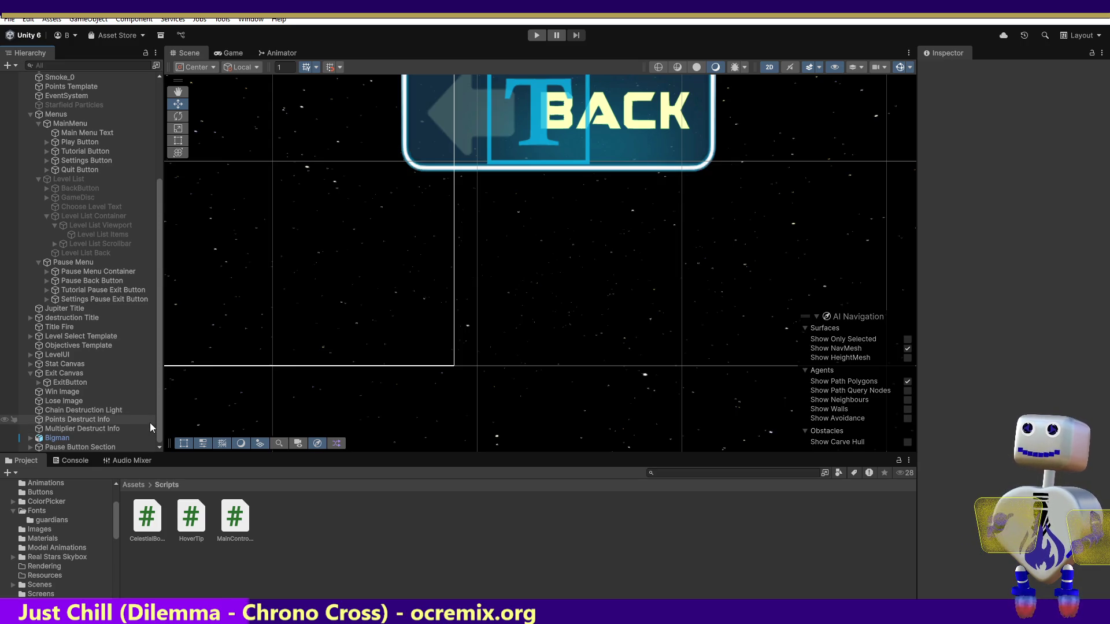
double_click(89, 448)
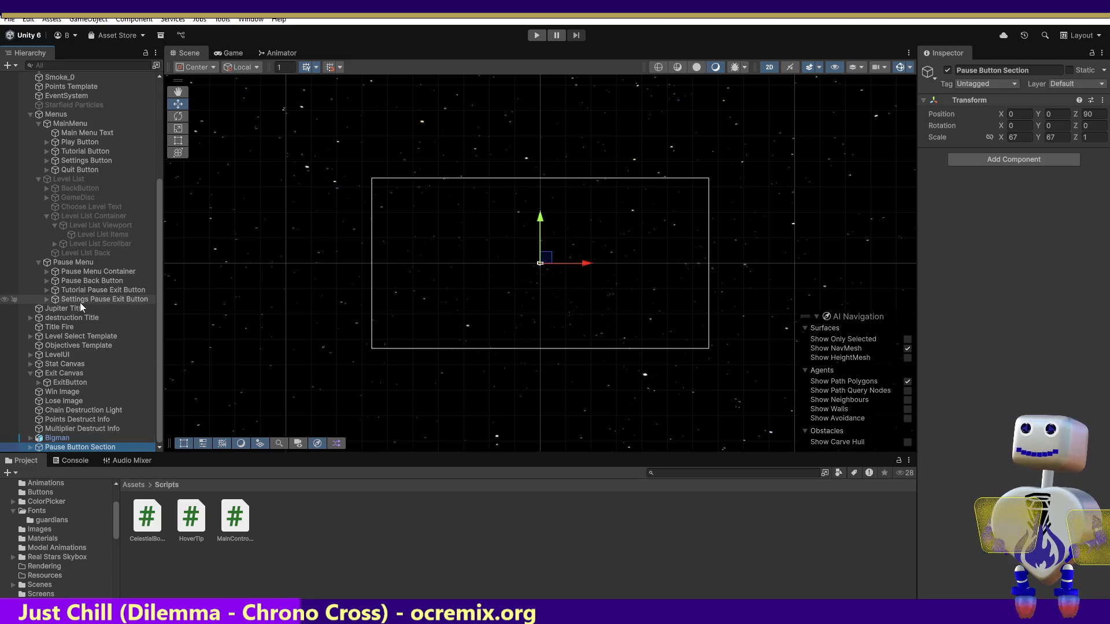
click(88, 281)
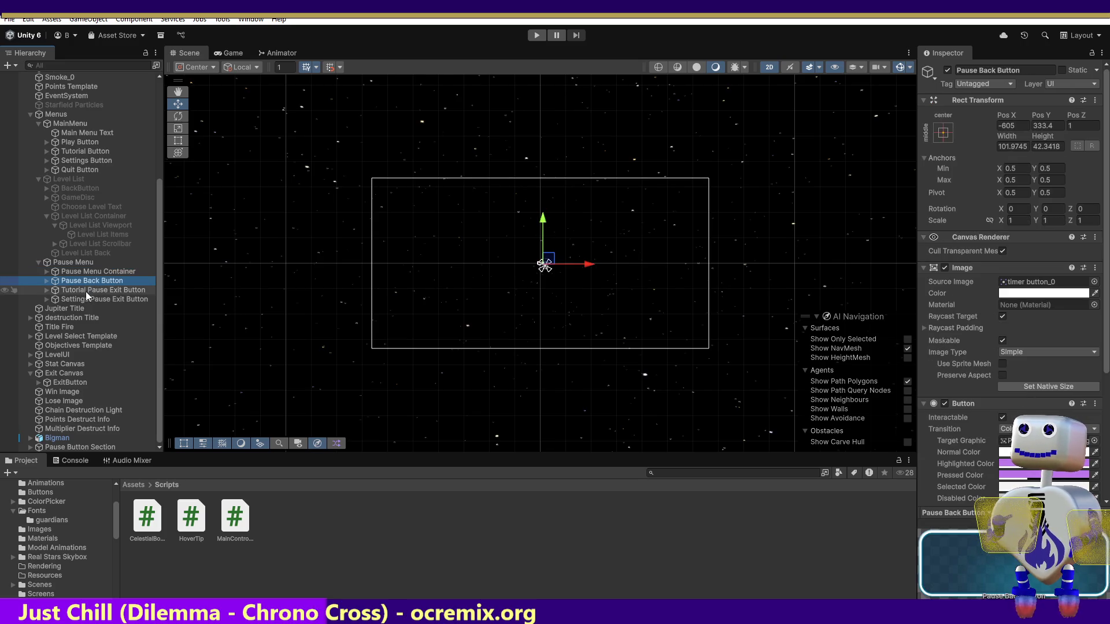
Step: Undo the deletion, the Exit text reparenting and the Level Pause/Exit section renames
key(ctrl+z)
key(ctrl+z)
key(ctrl+z)
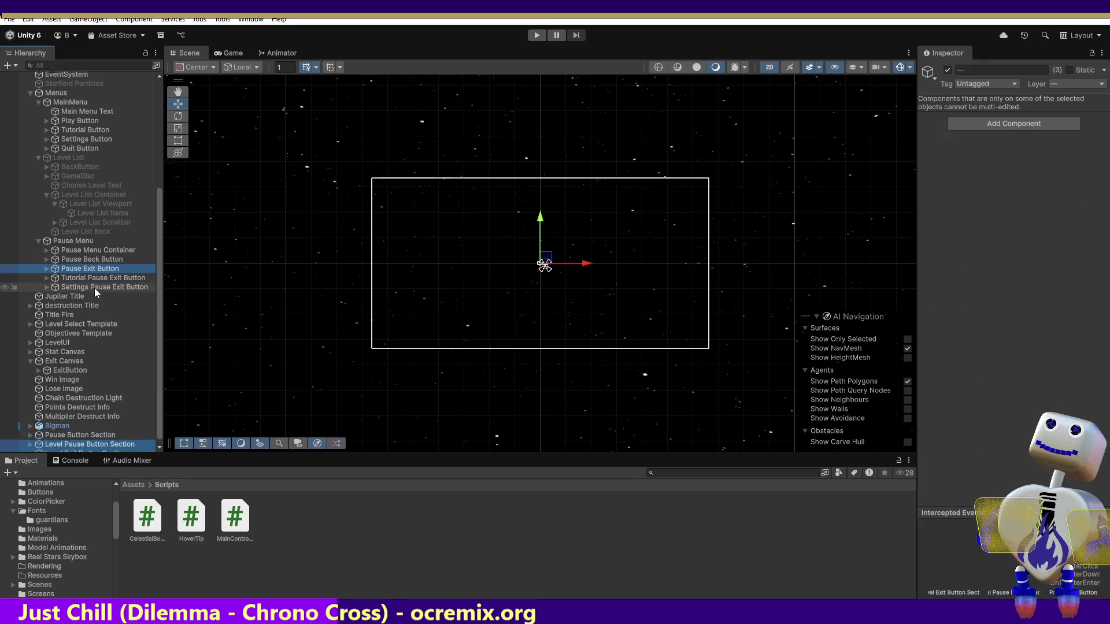
key(ctrl+z)
key(ctrl+z)
key(ctrl+z)
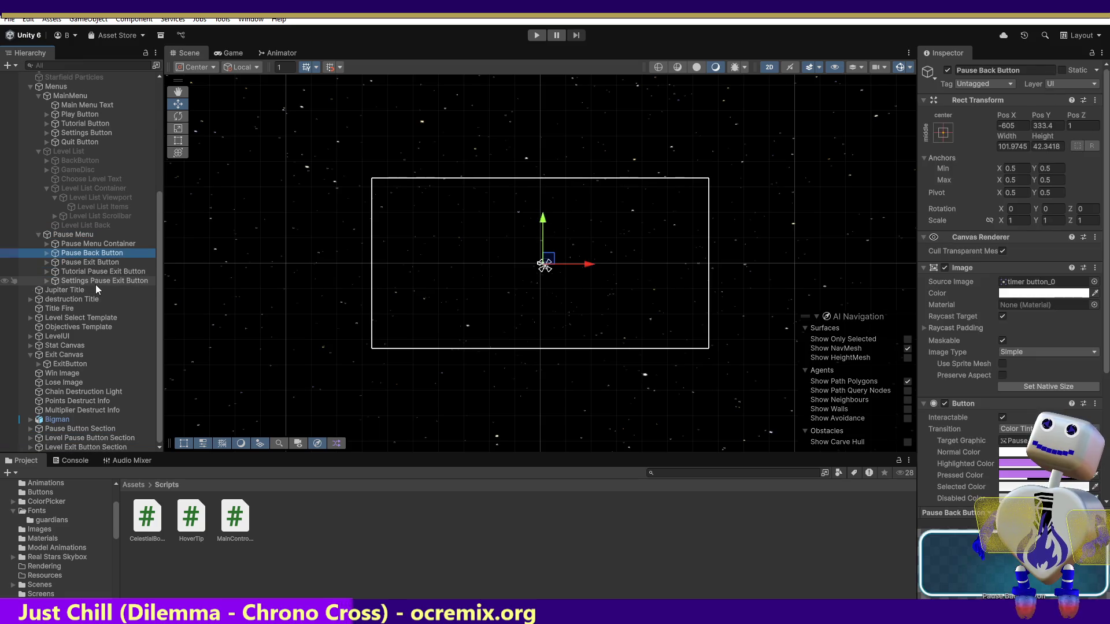
key(ctrl+z)
key(ctrl+z)
key(ctrl+z)
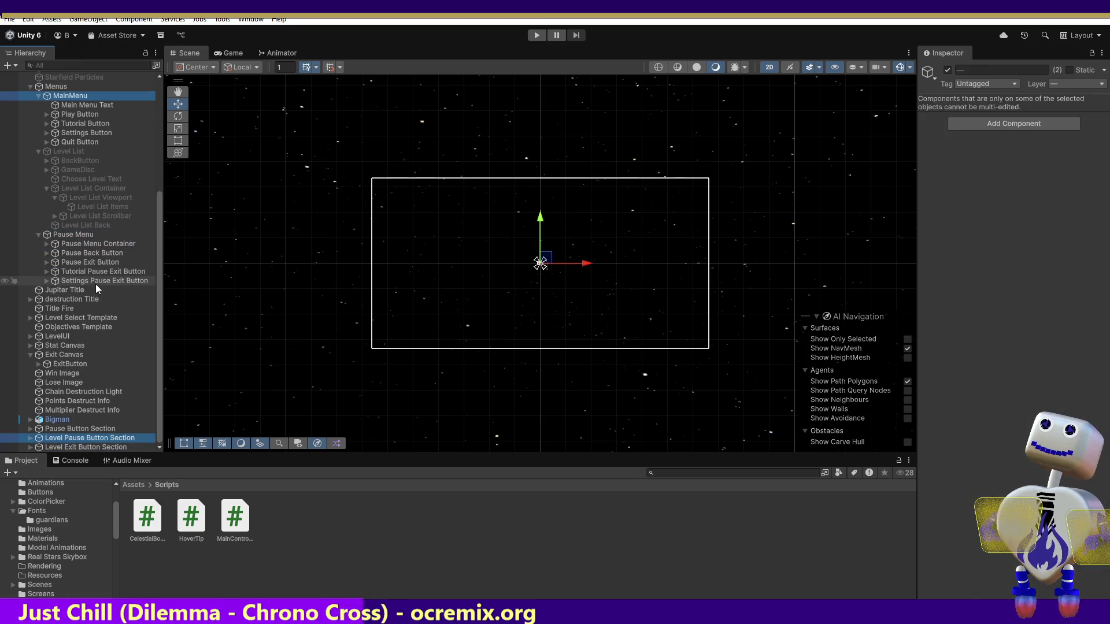
key(ctrl+z)
key(ctrl+z)
key(ctrl+z)
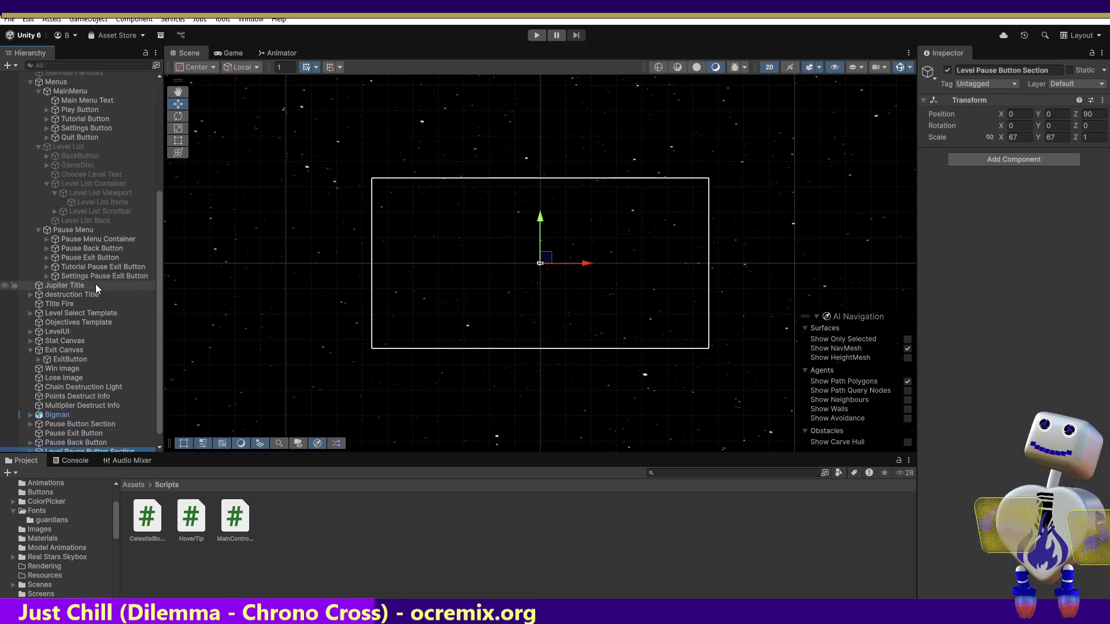
key(ctrl+z)
key(ctrl+z)
key(ctrl+z)
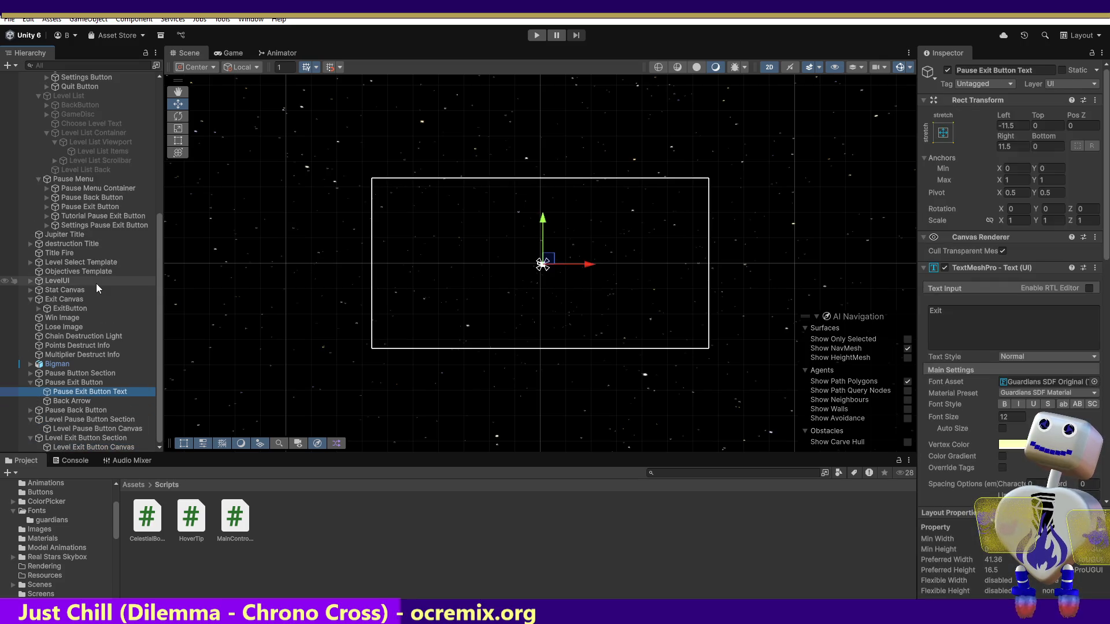
key(ctrl+z)
key(ctrl+z)
key(ctrl+z)
key(ctrl+z)
key(ctrl+z)
key(ctrl+z)
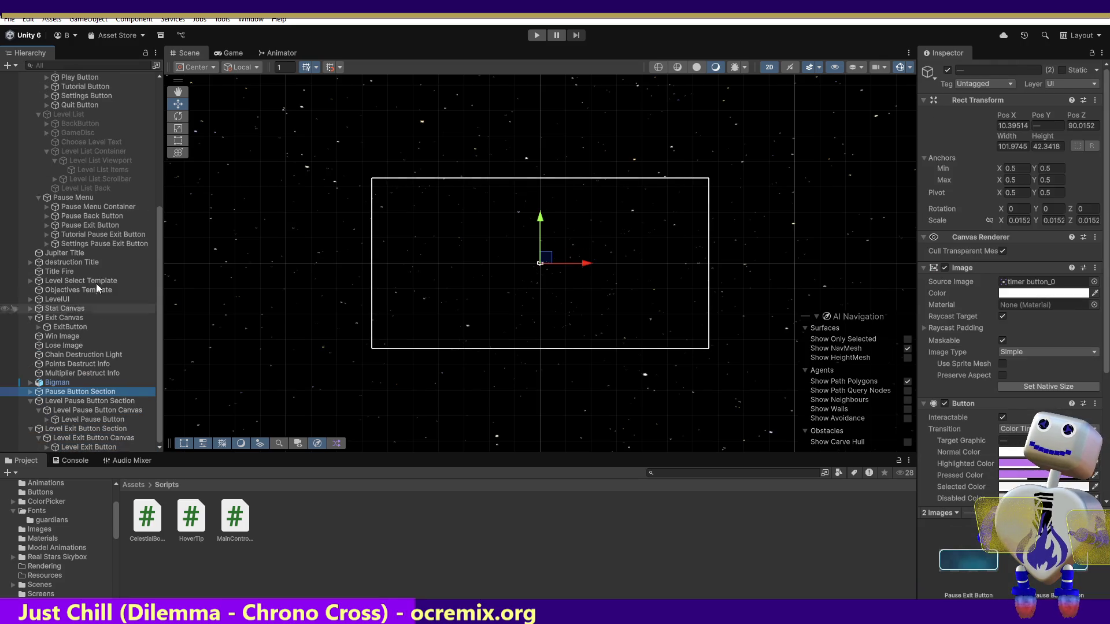
key(ctrl+z)
key(ctrl+z)
key(ctrl+z)
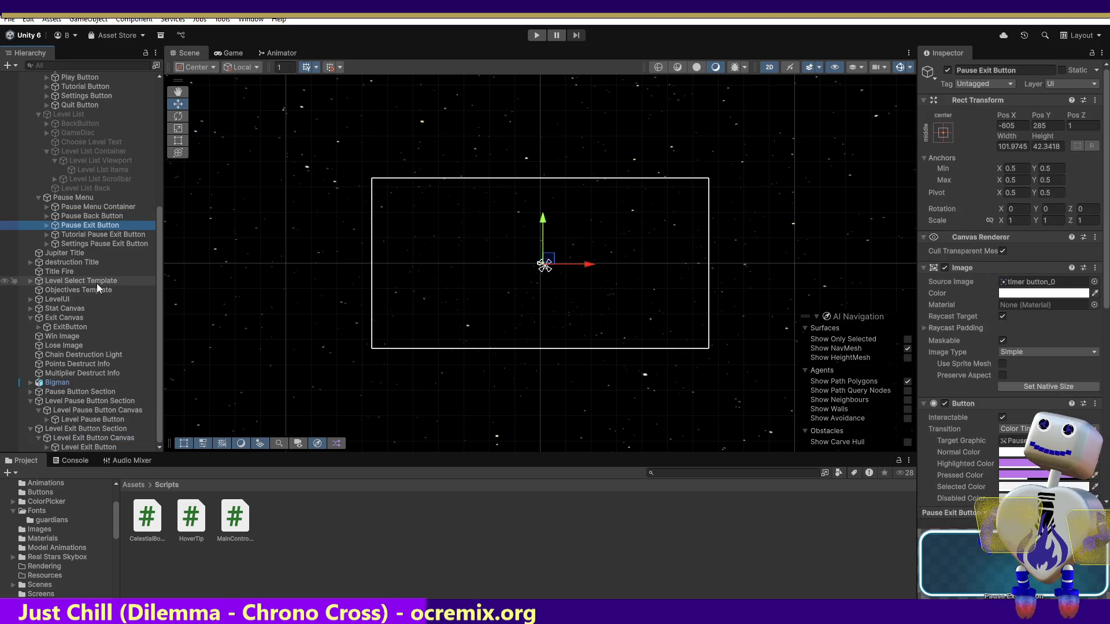
key(ctrl+z)
key(ctrl+z)
key(ctrl+z)
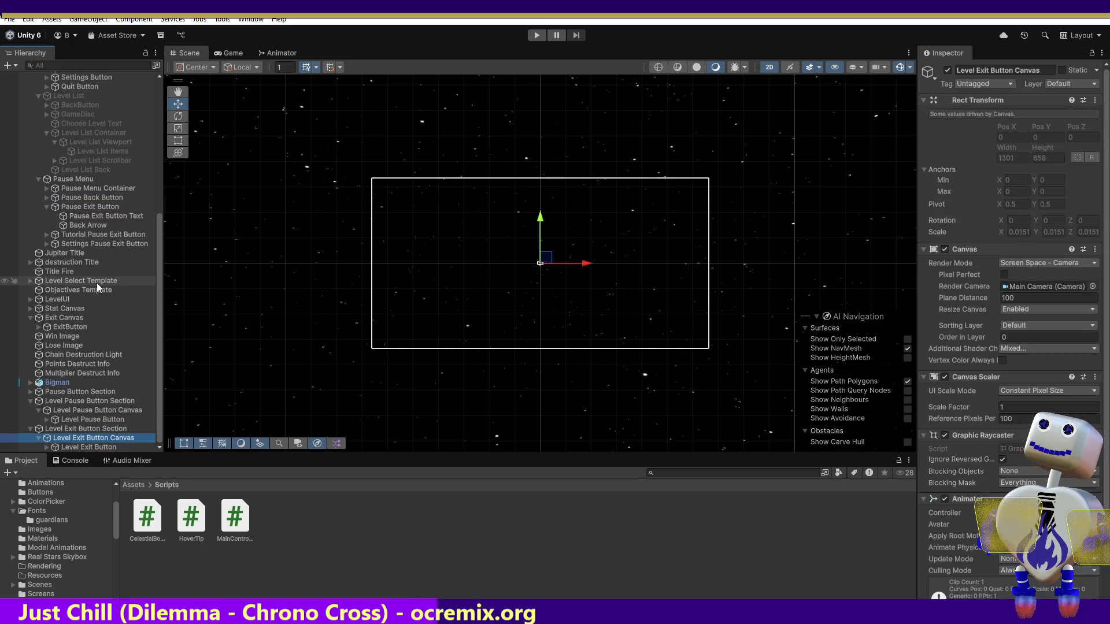
key(ctrl+z)
key(ctrl+z)
key(ctrl+z)
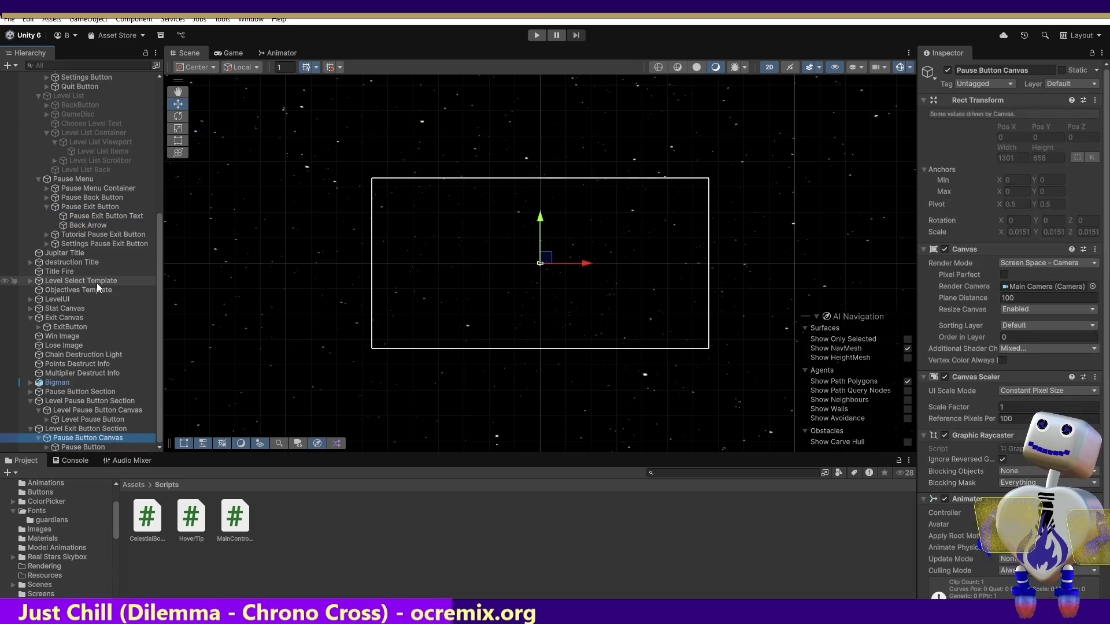
key(ctrl+z)
key(ctrl+z)
key(ctrl+z)
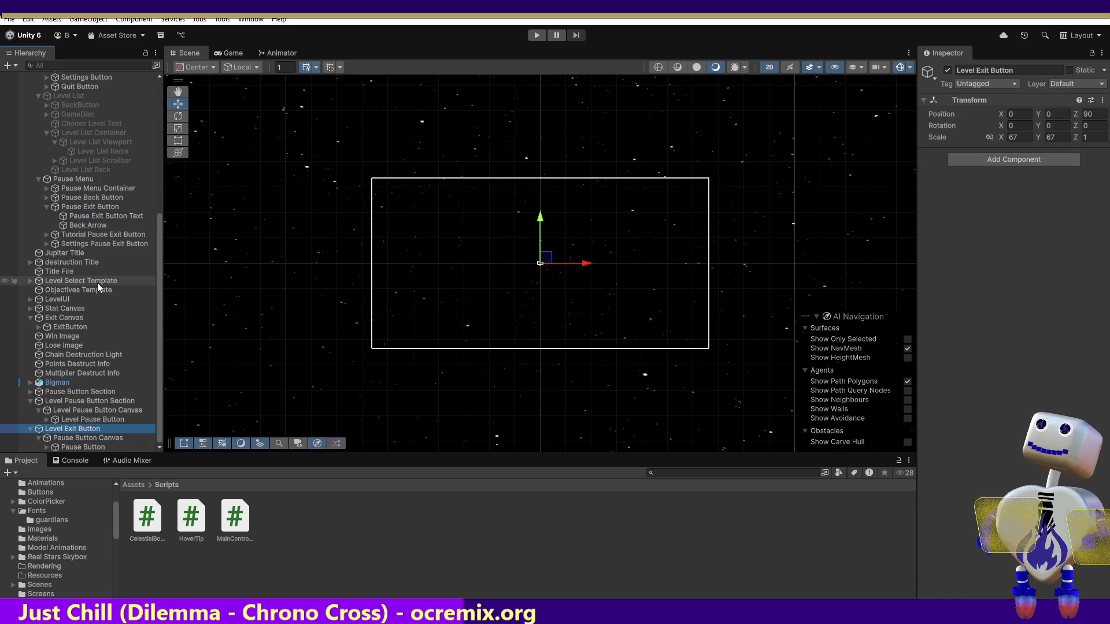
key(ctrl+z)
key(ctrl+z)
key(ctrl+z)
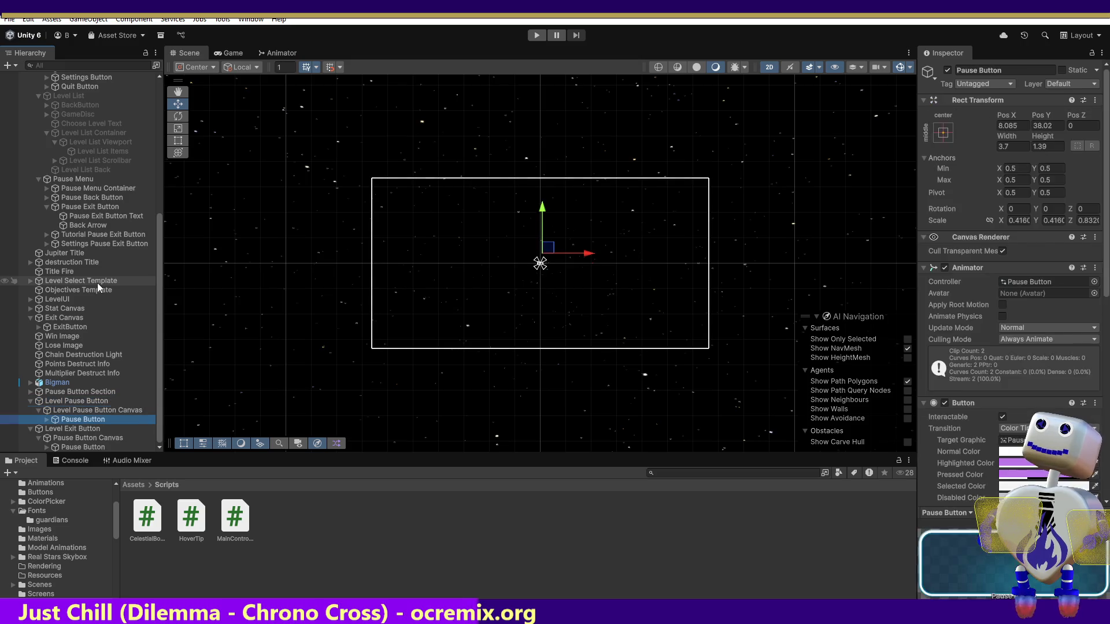
key(ctrl+z)
key(ctrl+z)
key(ctrl+z)
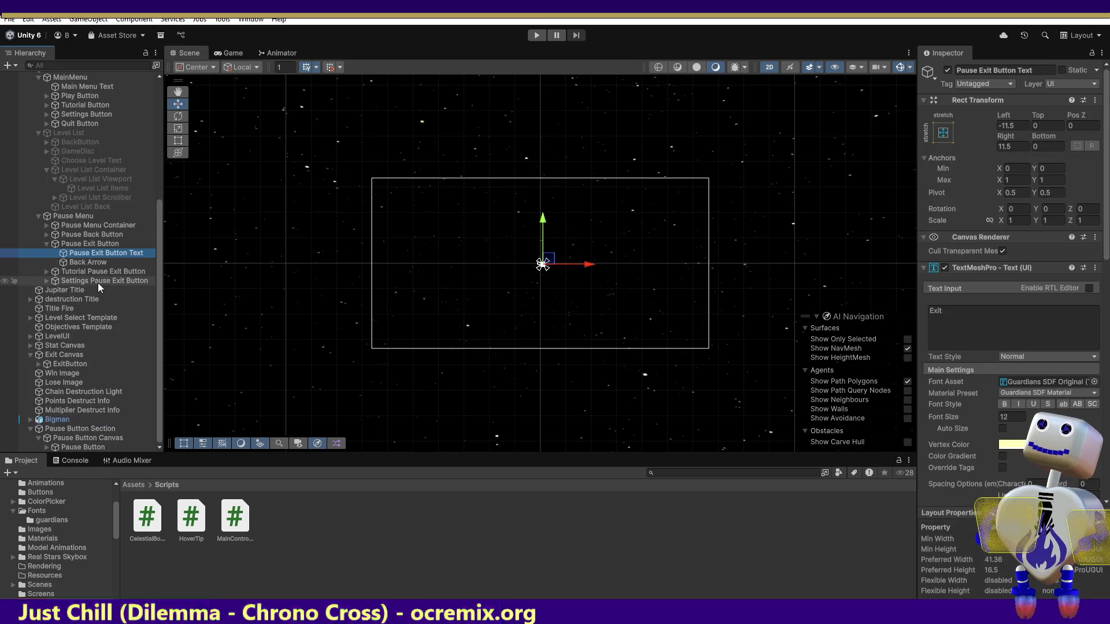
Step: Keep undoing earlier edits until the duplicated Pause Button Section copies are removed
key(ctrl+z)
key(ctrl+z)
key(ctrl+z)
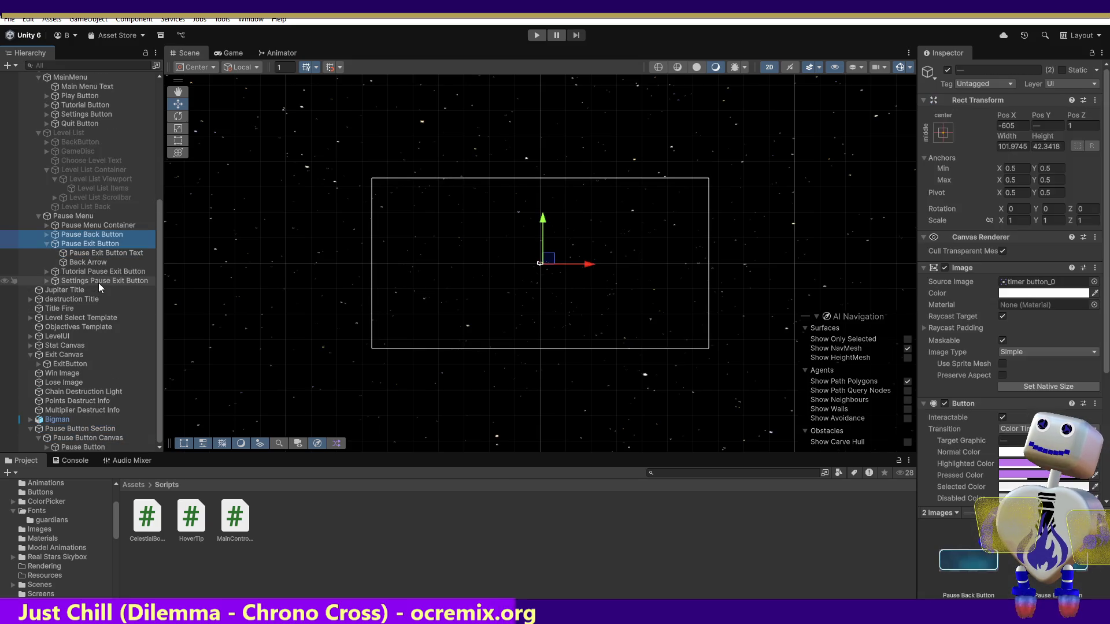
key(ctrl+z)
key(ctrl+z)
key(ctrl+z)
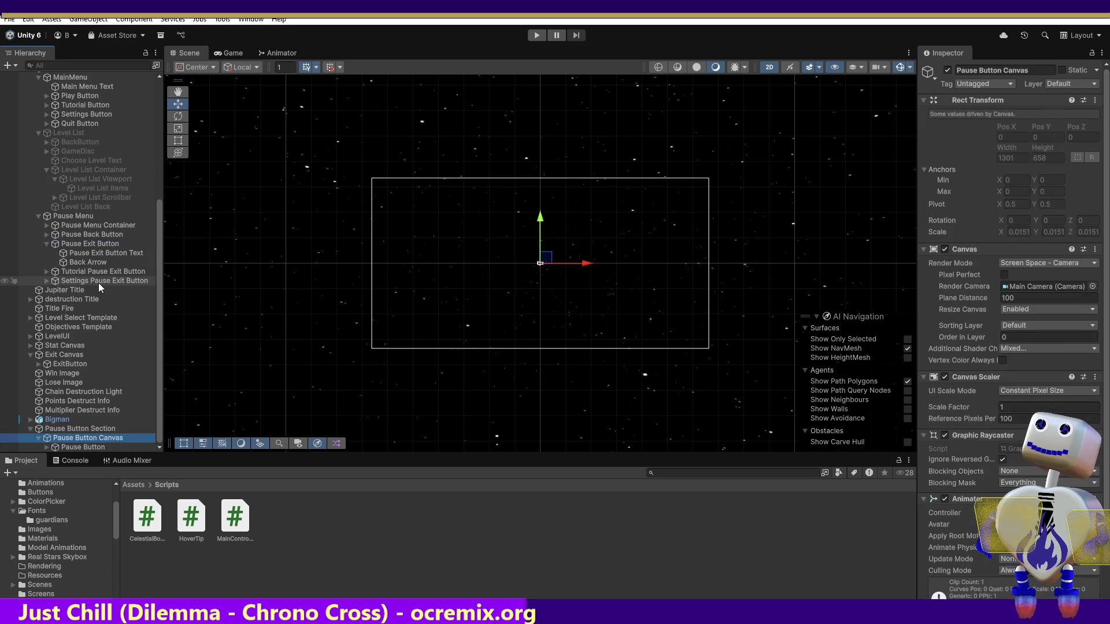
key(ctrl+z)
key(ctrl+z)
key(ctrl+z)
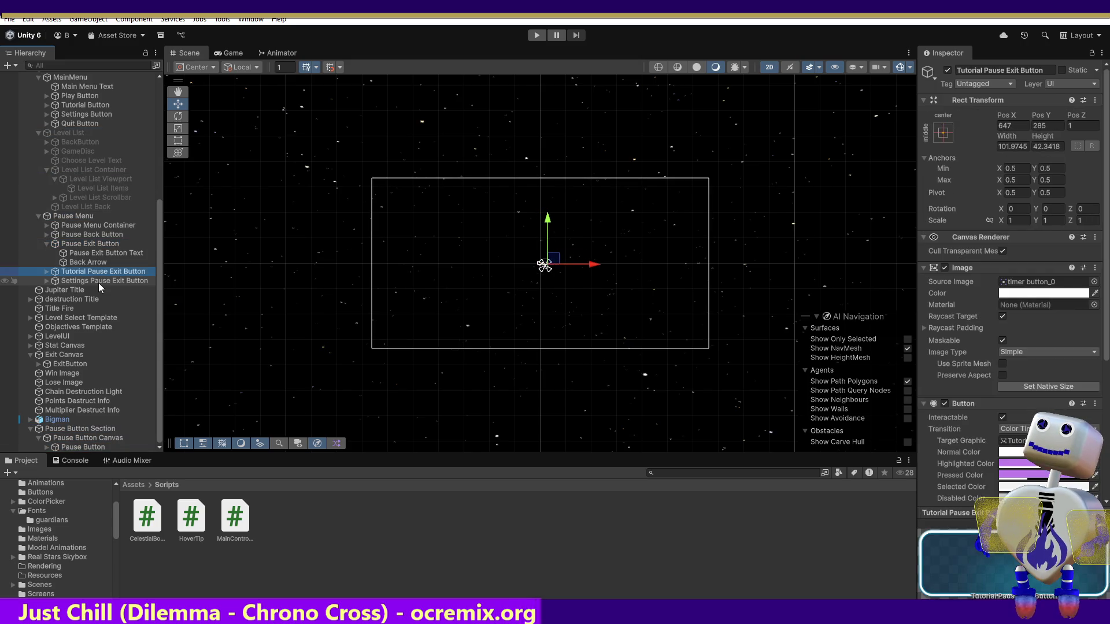
key(ctrl+z)
key(ctrl+y)
key(ctrl+z)
key(ctrl+y)
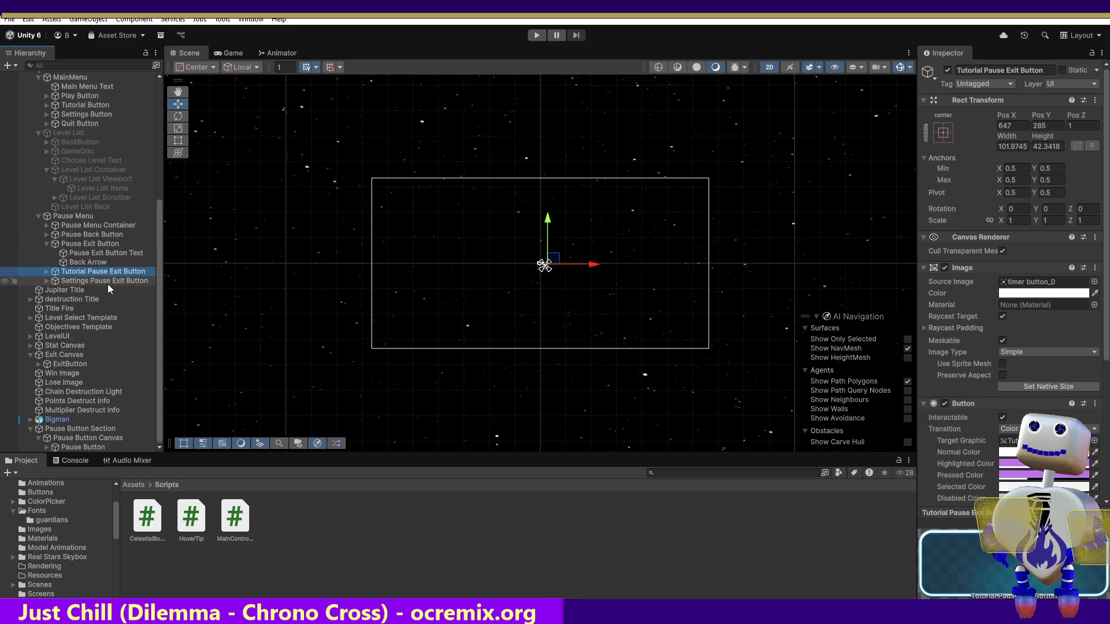
key(ctrl+z)
key(ctrl+y)
key(ctrl+z)
key(ctrl+z)
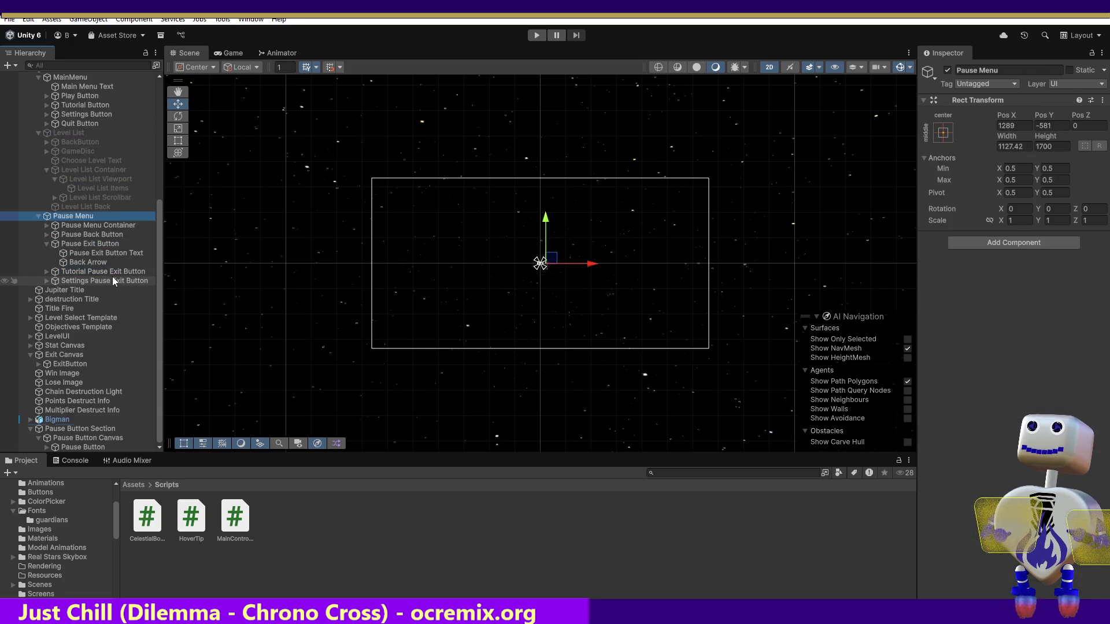
key(ctrl+z)
key(ctrl+z)
key(ctrl+z)
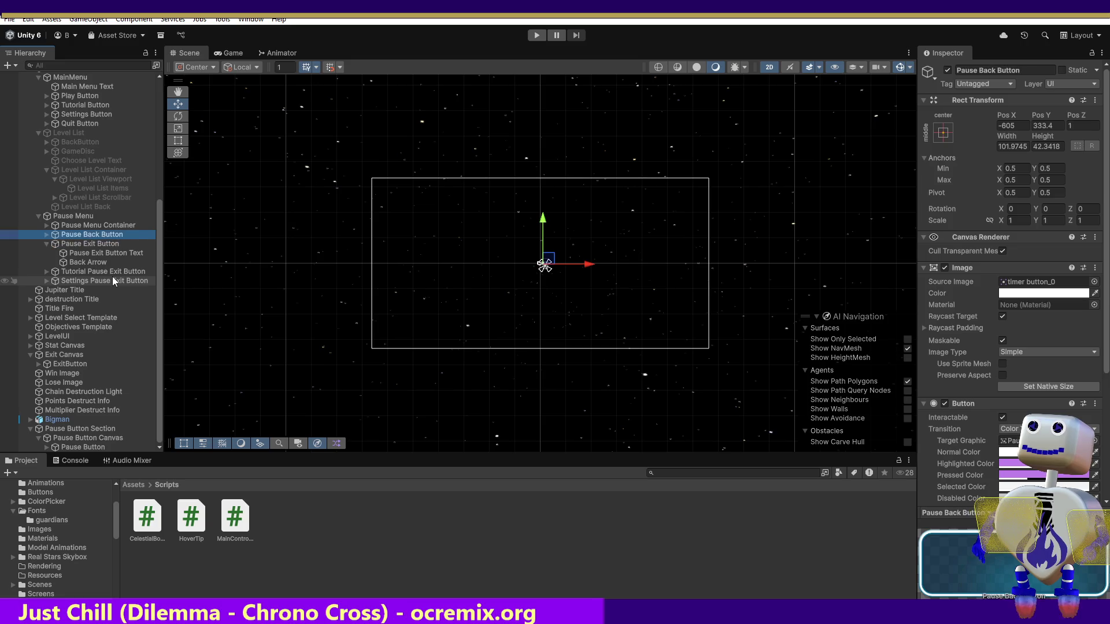
key(ctrl+z)
key(ctrl+z)
key(ctrl+z)
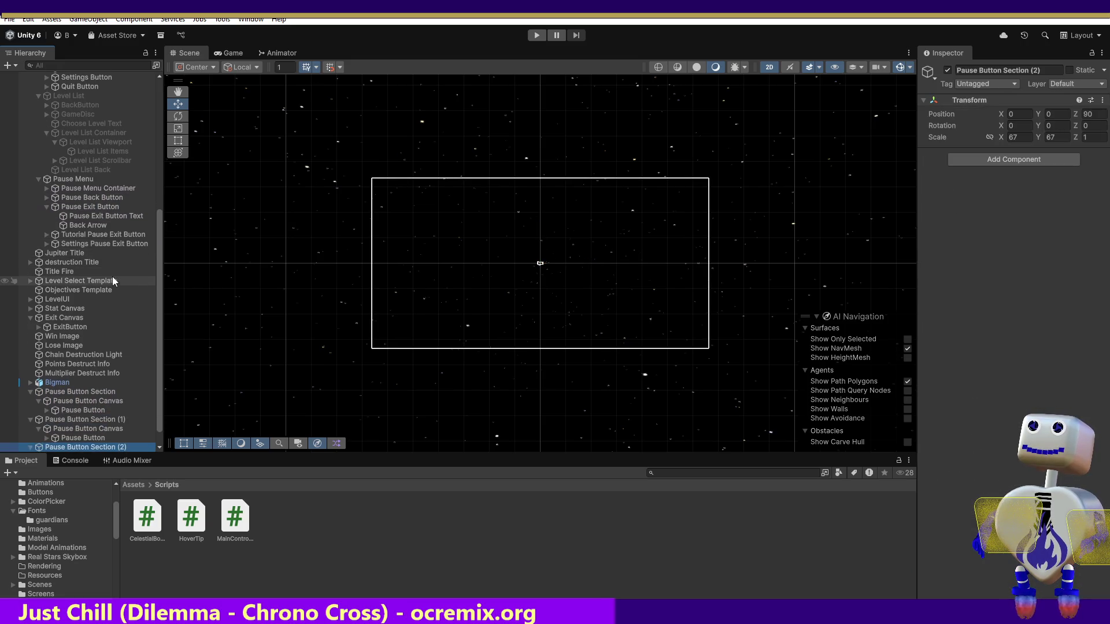
key(ctrl+z)
key(ctrl+z)
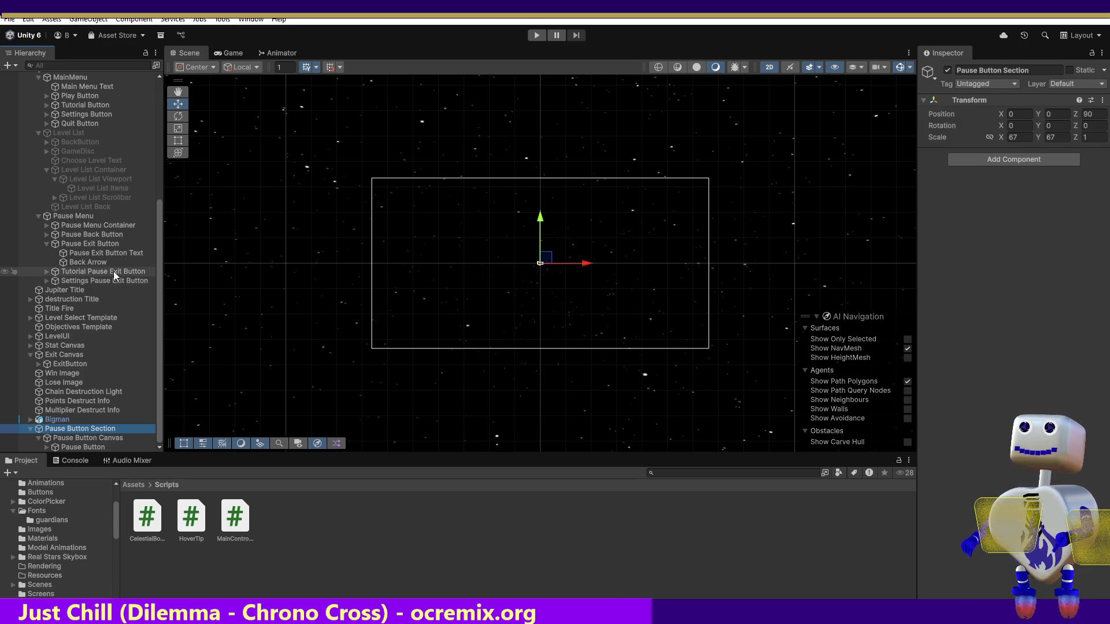
Step: Inspect Pause Exit Button, Pause Button Canvas and Pause Button Section, framing the Exit text in the scene
click(118, 244)
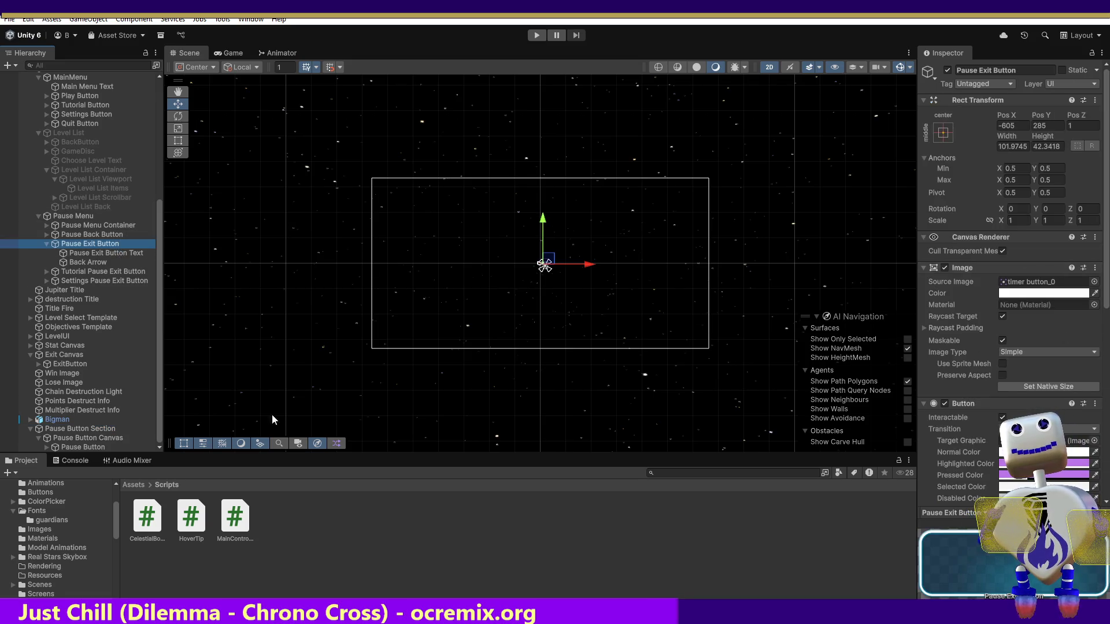
click(81, 438)
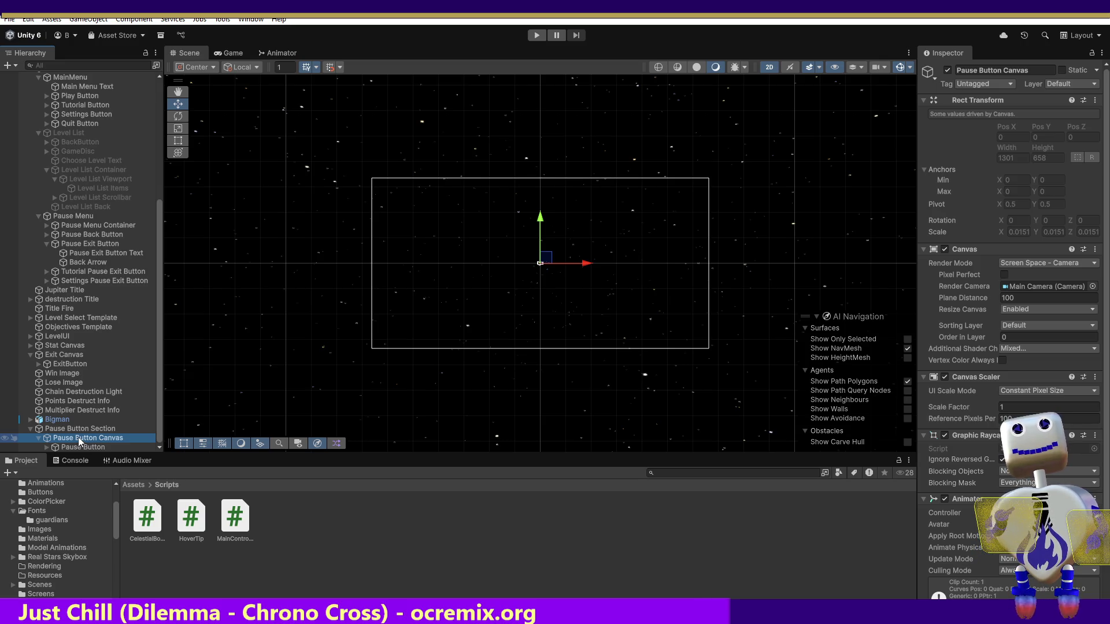
click(80, 430)
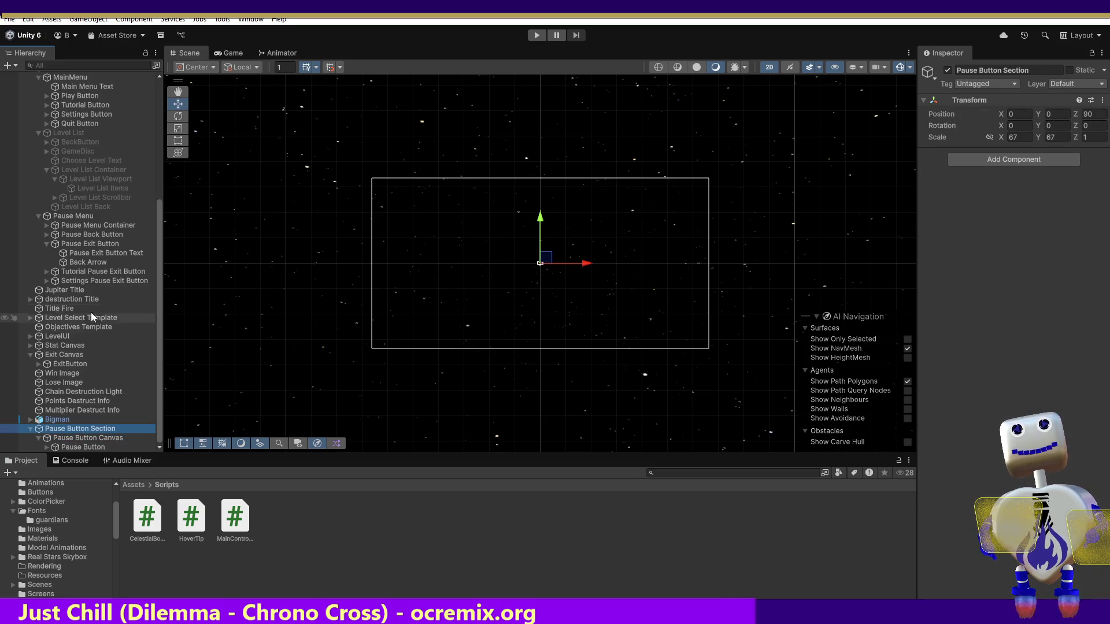
double_click(85, 253)
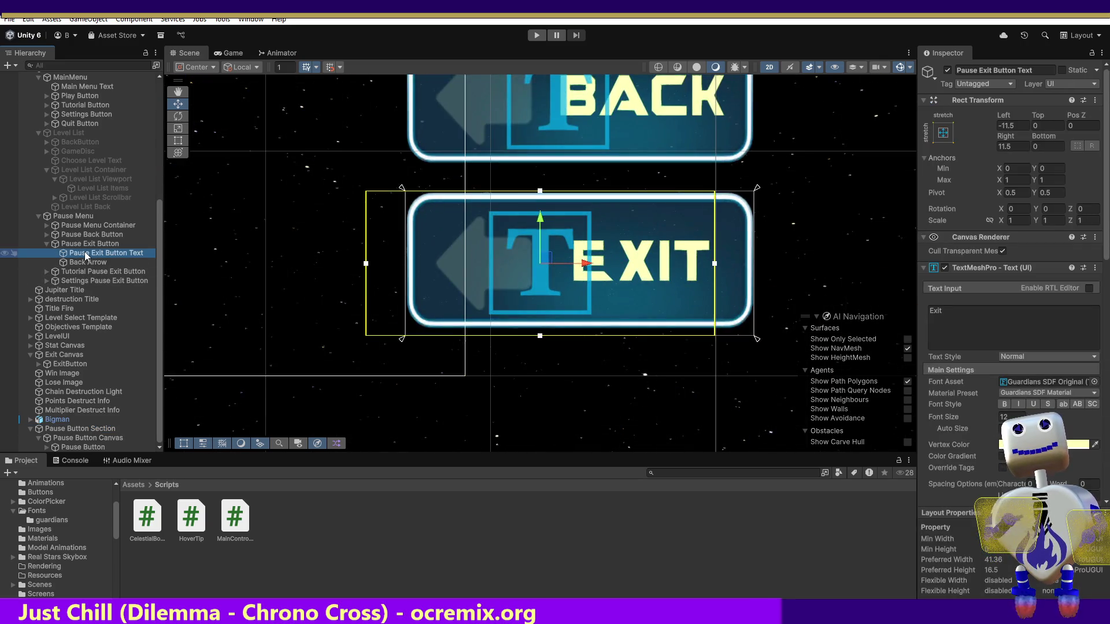
click(79, 218)
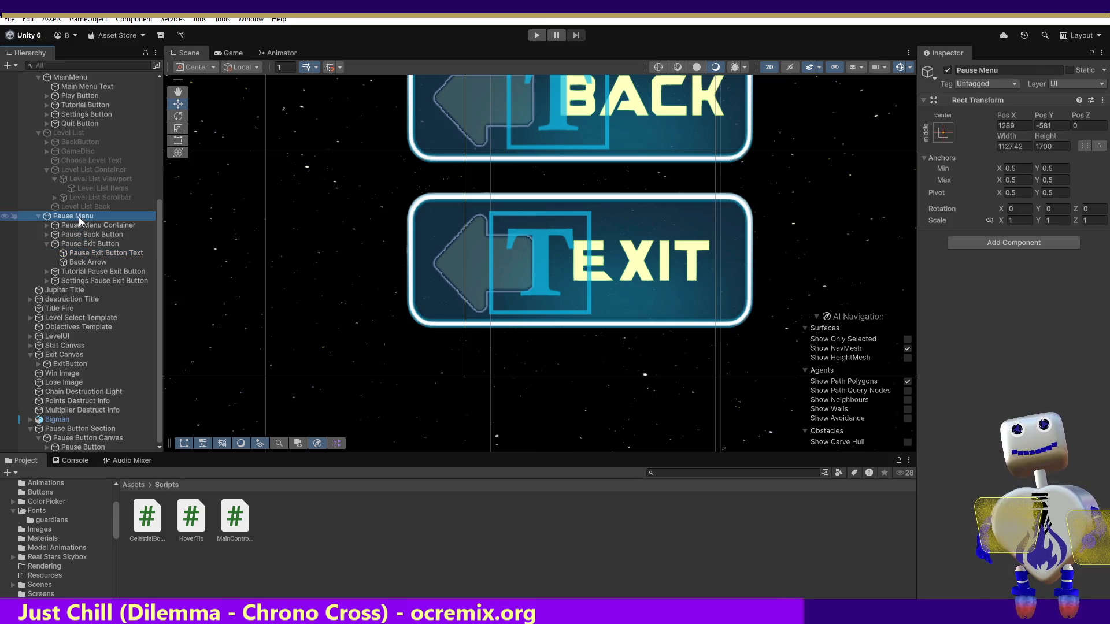
click(81, 249)
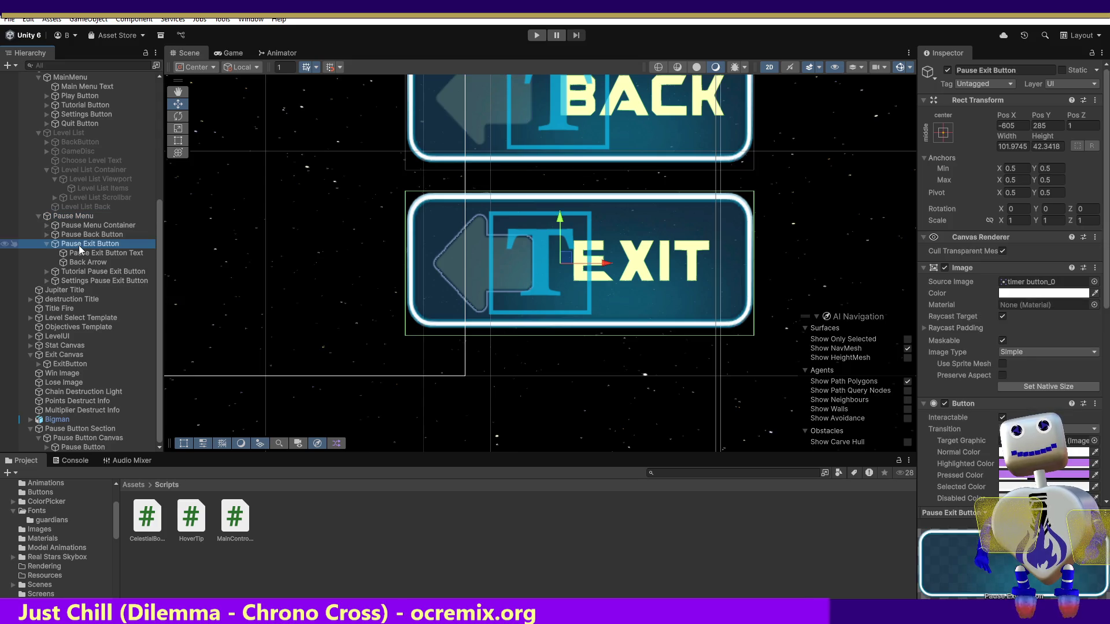
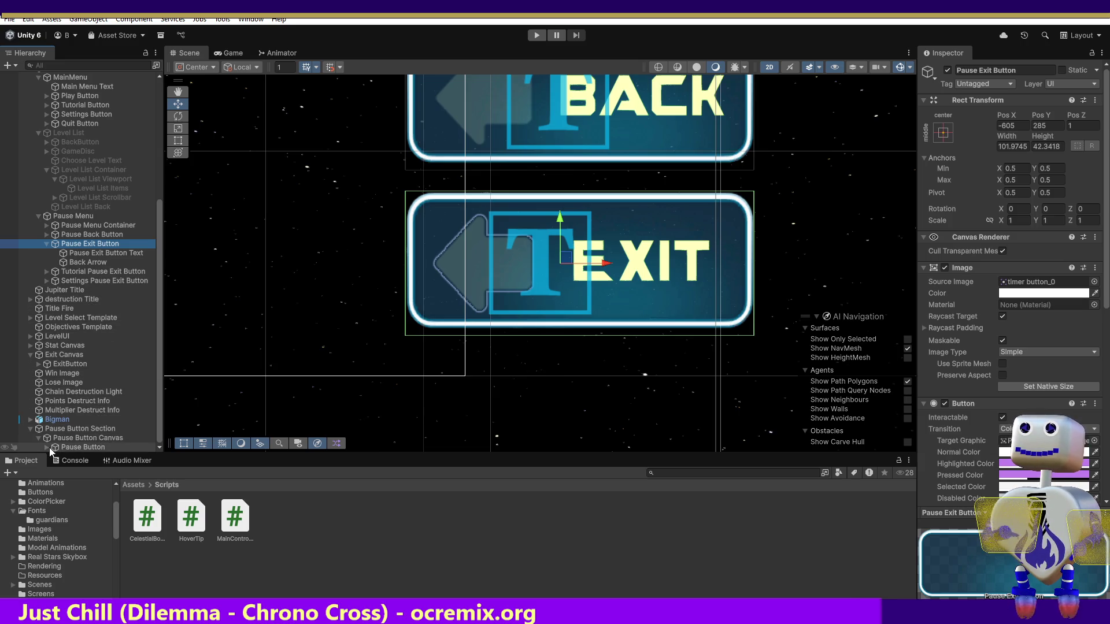
Step: Collapse Pause Button Section and Pause Exit Button, then select the Pause Exit and Pause Back buttons
scroll(38, 439, up, 1)
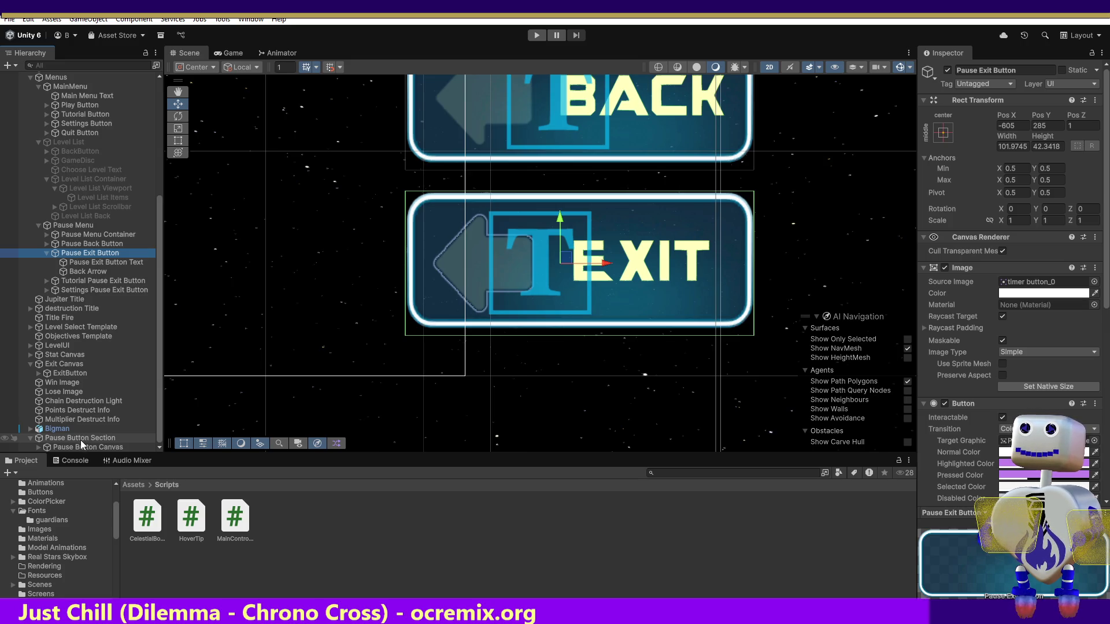
click(48, 439)
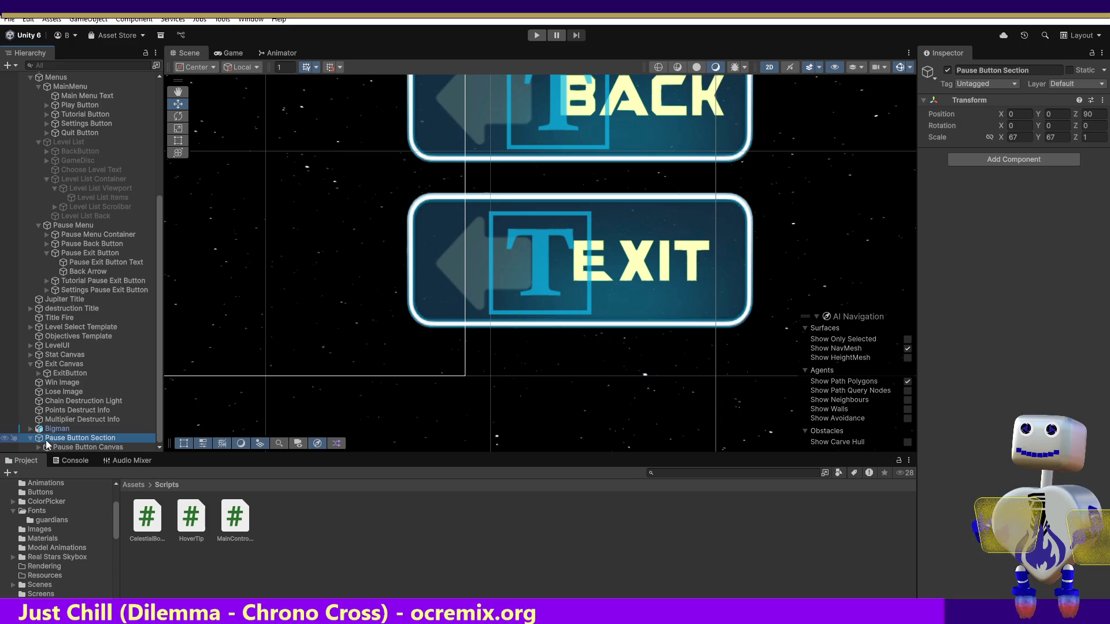
click(29, 438)
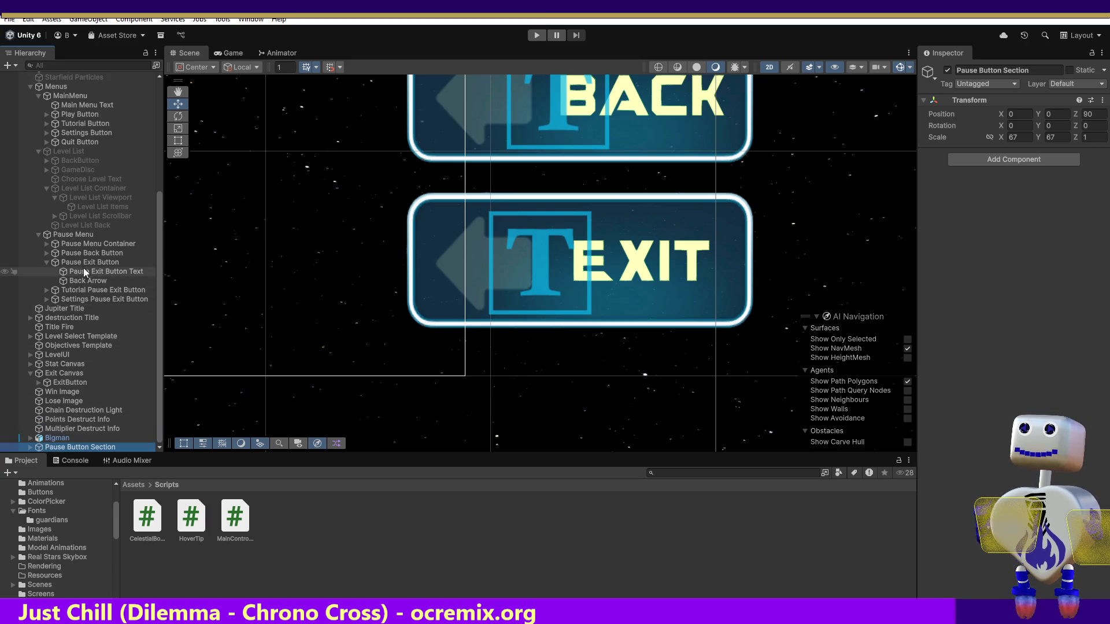
click(47, 261)
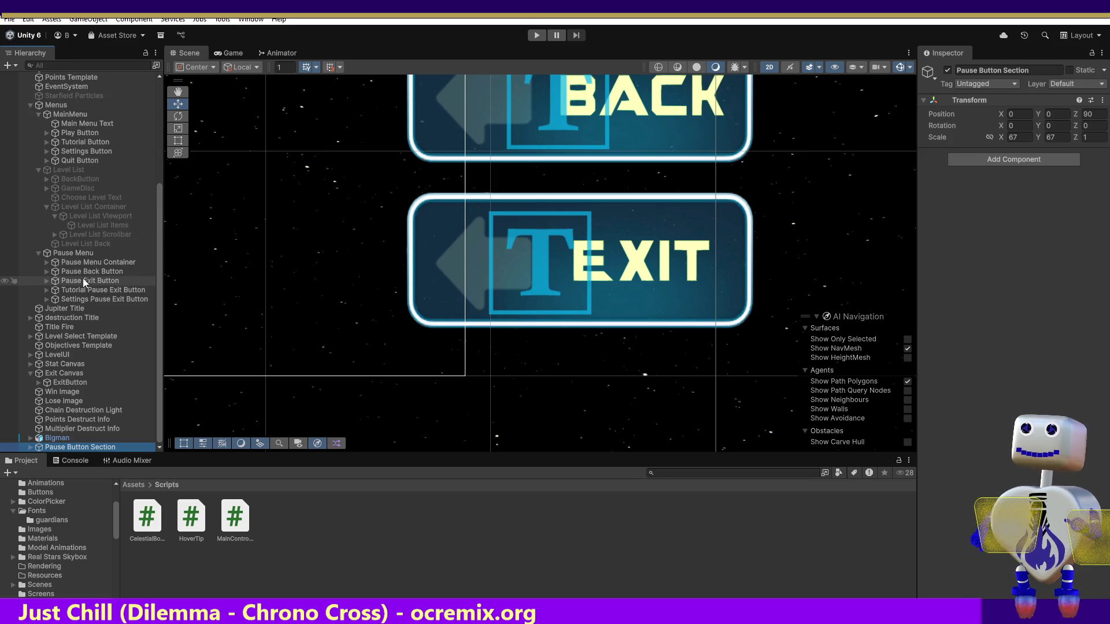
click(84, 271)
click(87, 281)
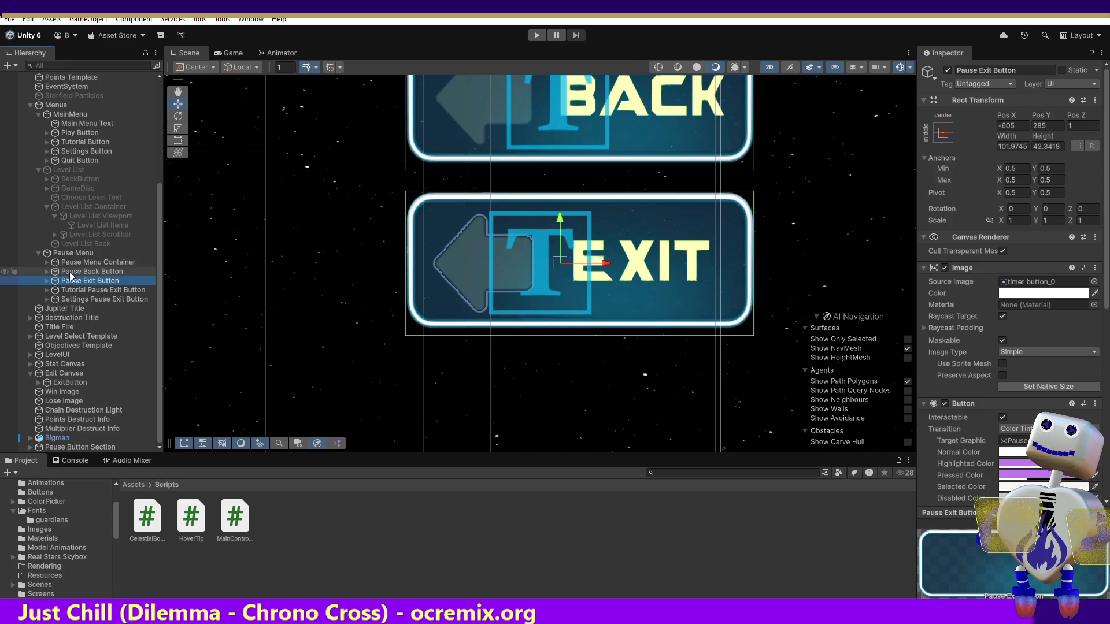
ctrl+click(71, 273)
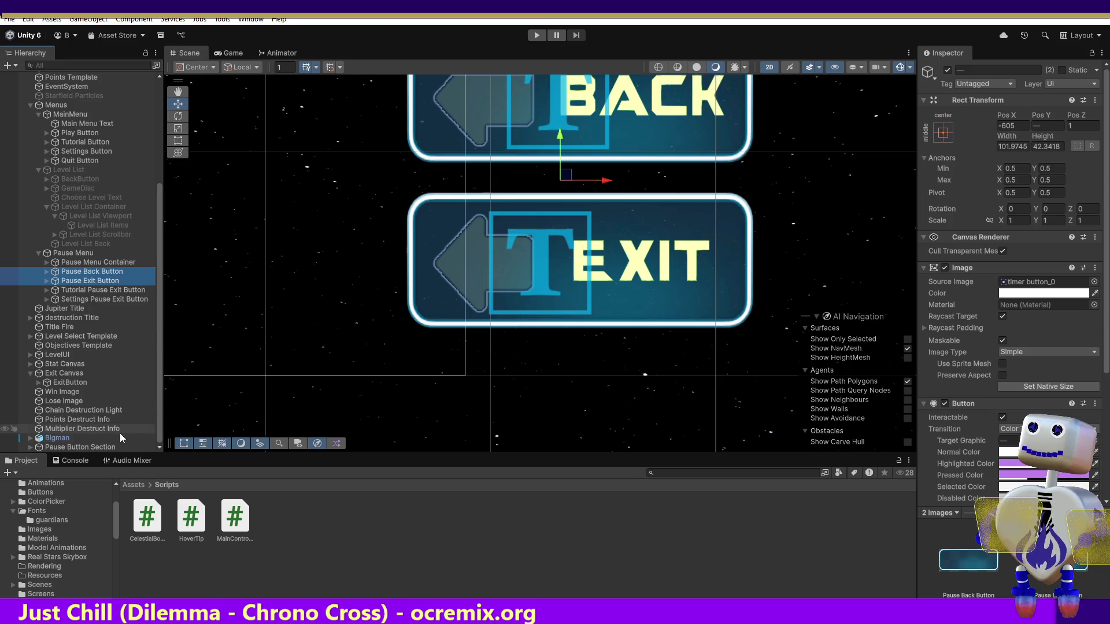
Step: Duplicate the Pause Exit and Pause Back buttons and compare the copies with the originals
click(110, 449)
key(ctrl+v)
scroll(156, 428, down, 1)
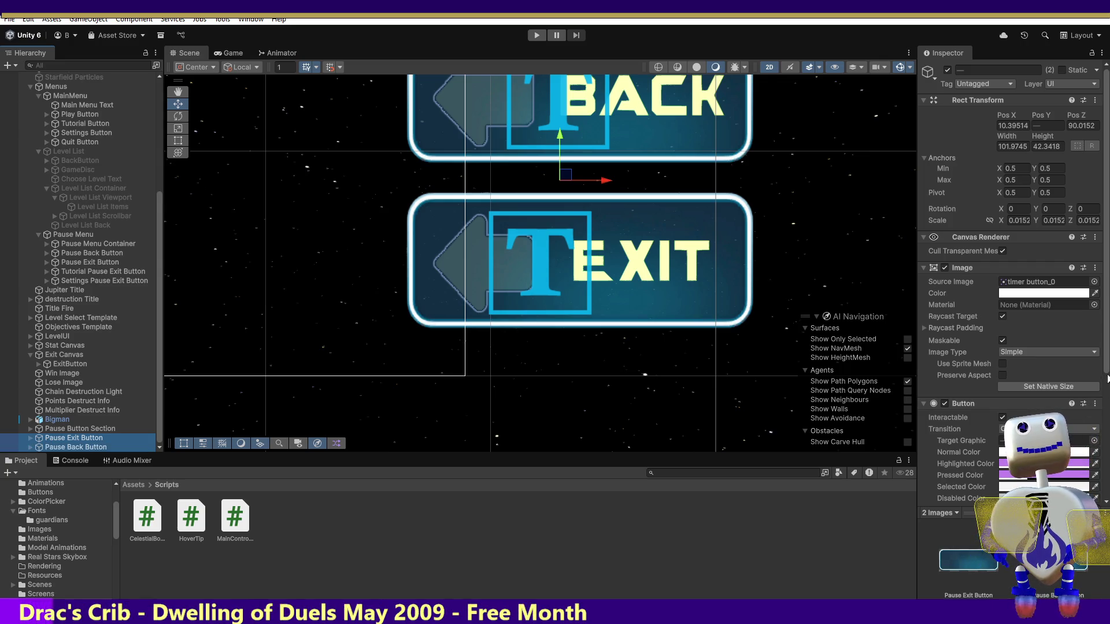
drag(1106, 338, 1107, 466)
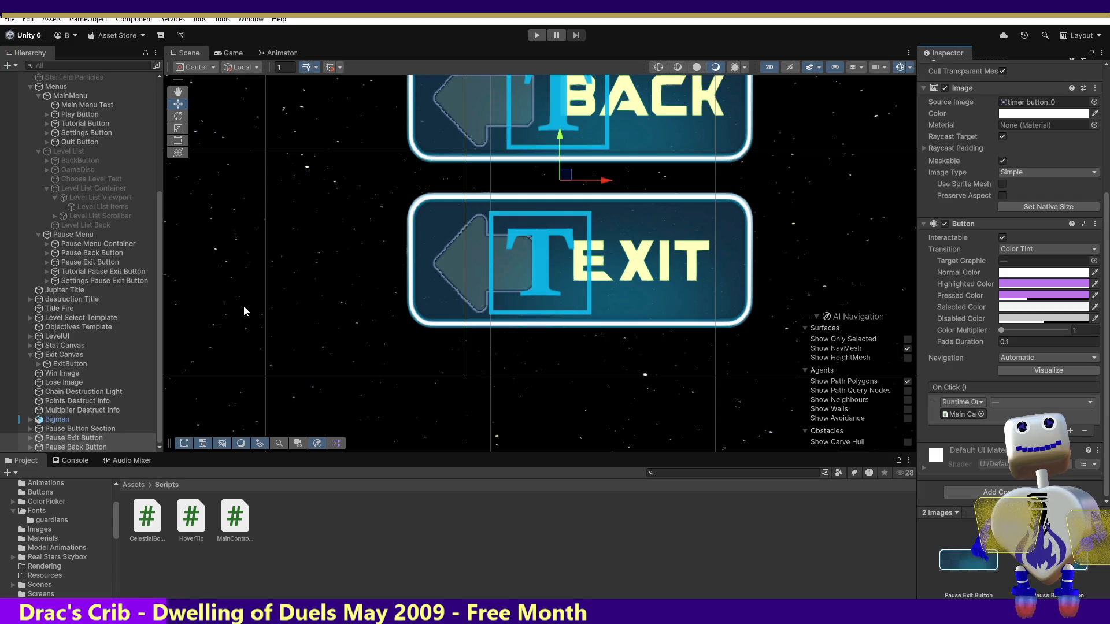
click(98, 263)
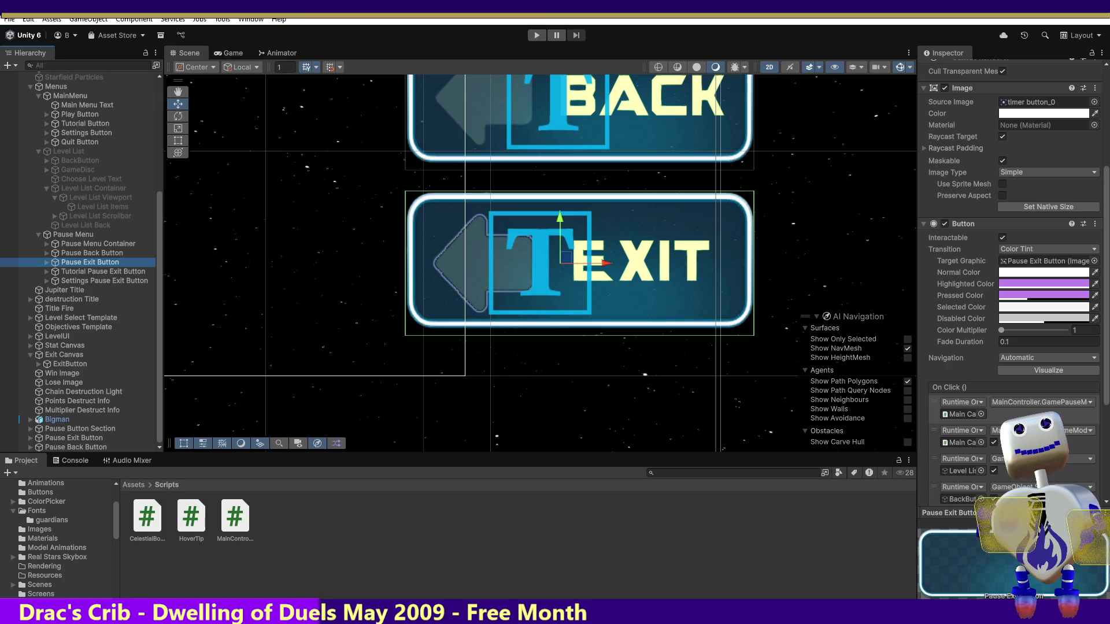
click(73, 439)
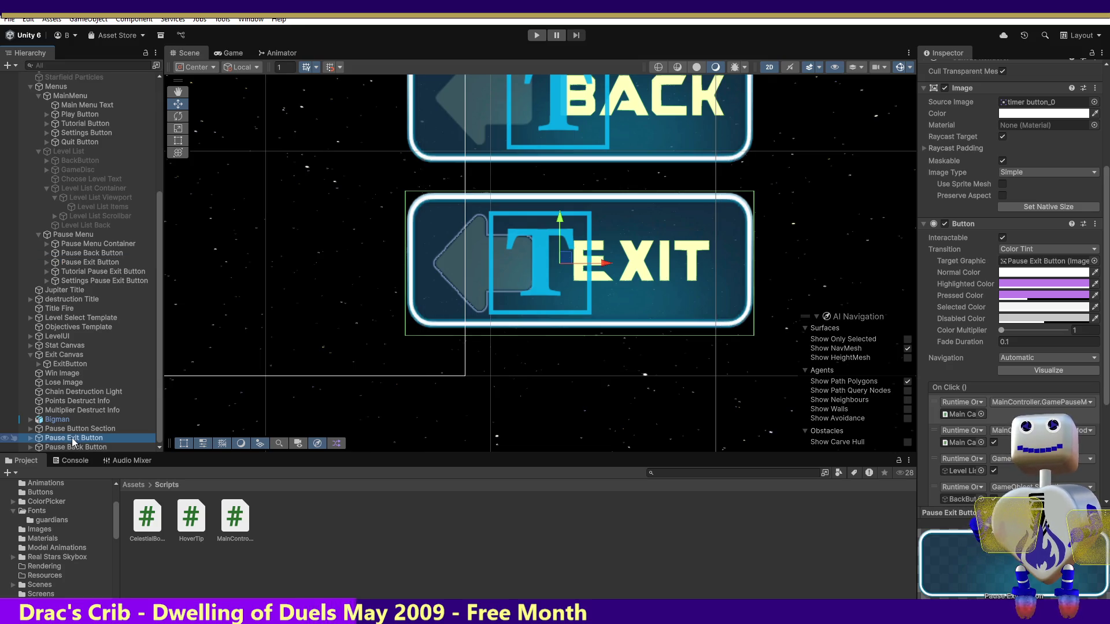
click(73, 448)
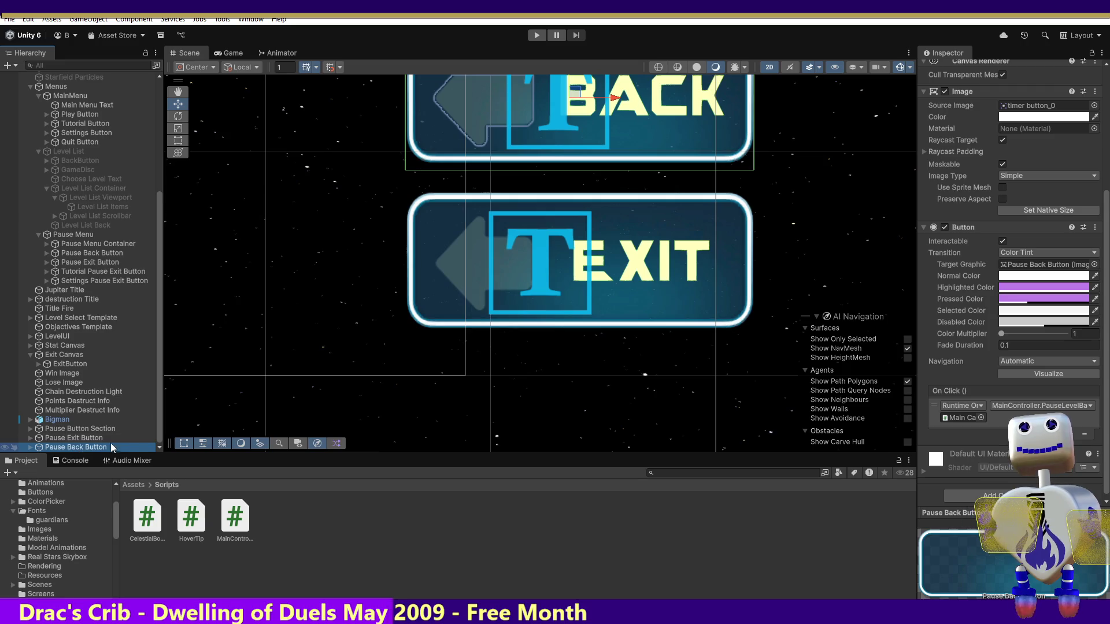
click(81, 439)
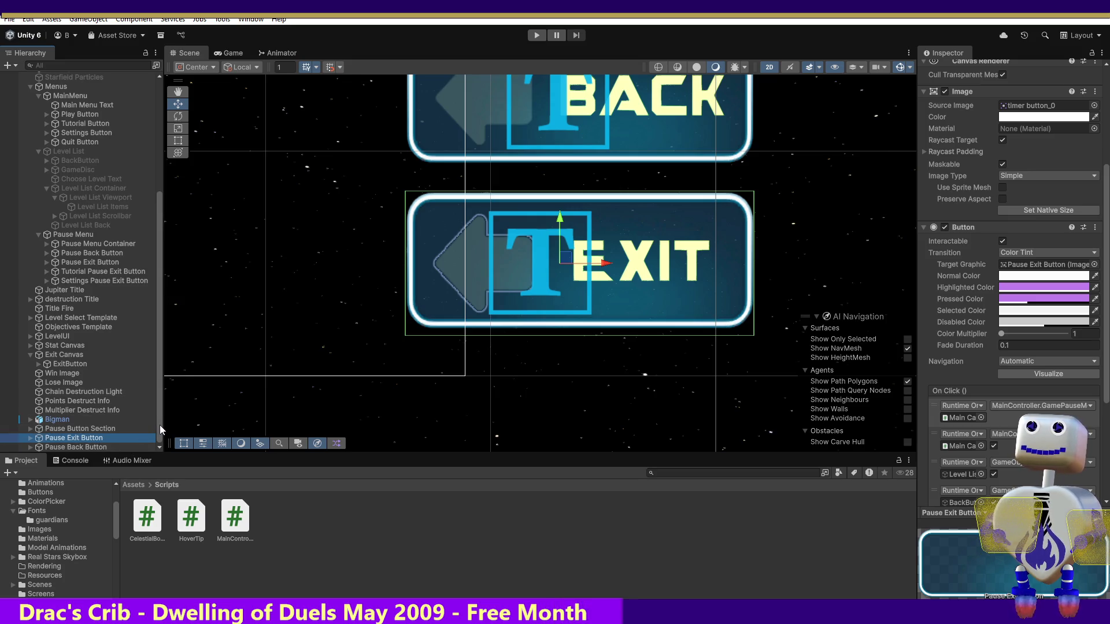
Step: Compare the existing Pause Button's On Click pause action with the copied Pause Exit Button's actions
click(30, 429)
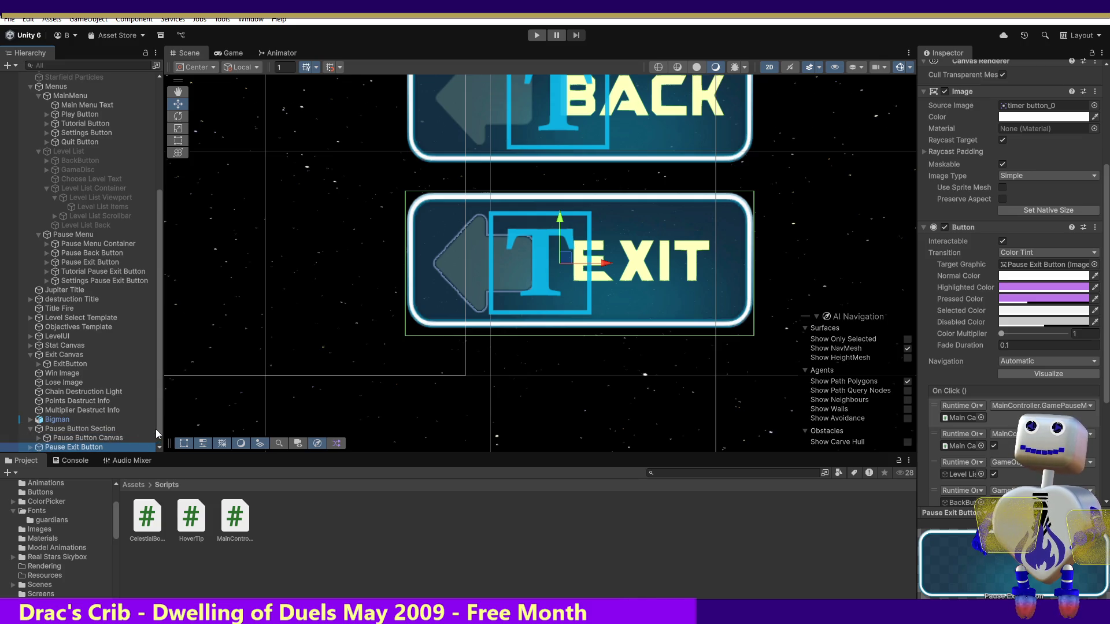
click(39, 438)
scroll(154, 428, down, 2)
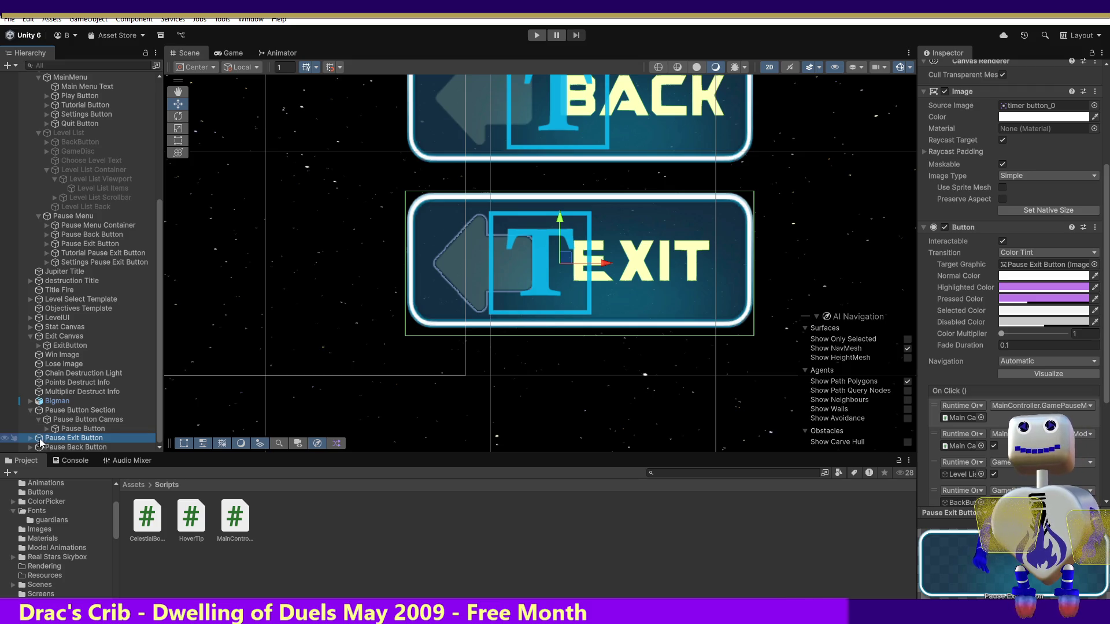
click(75, 431)
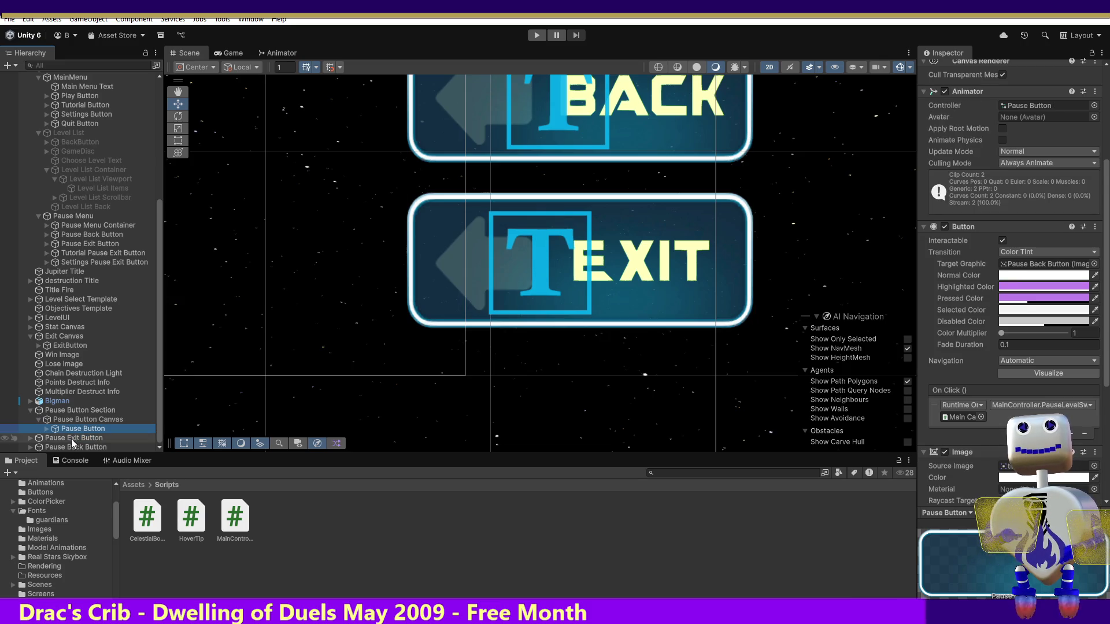
click(74, 438)
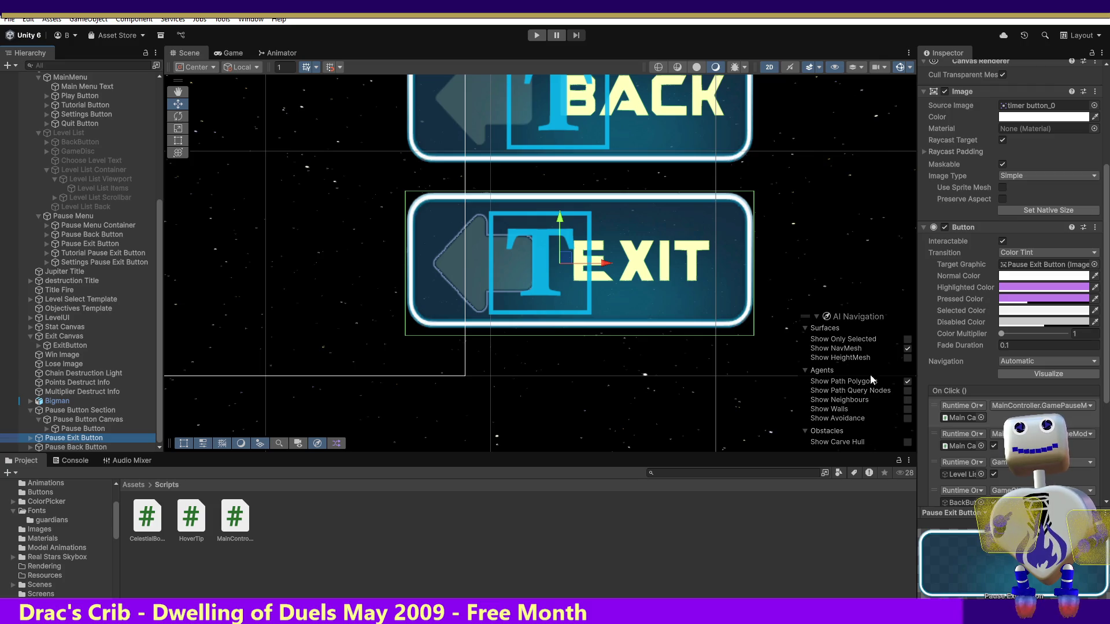
scroll(1017, 347, down, 2)
scroll(1018, 289, down, 4)
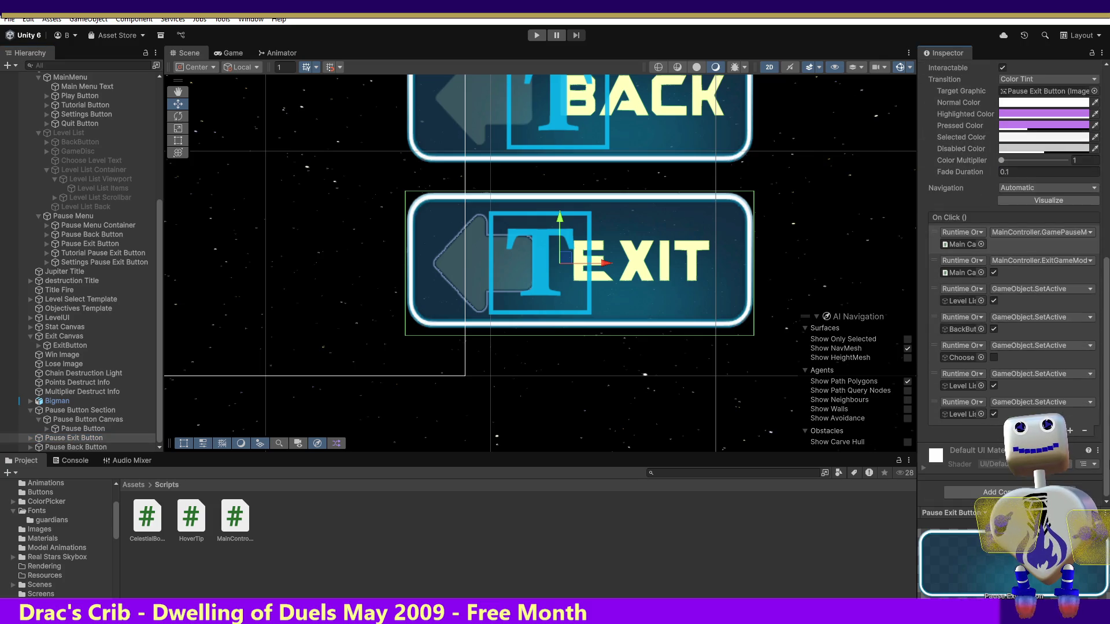
click(96, 420)
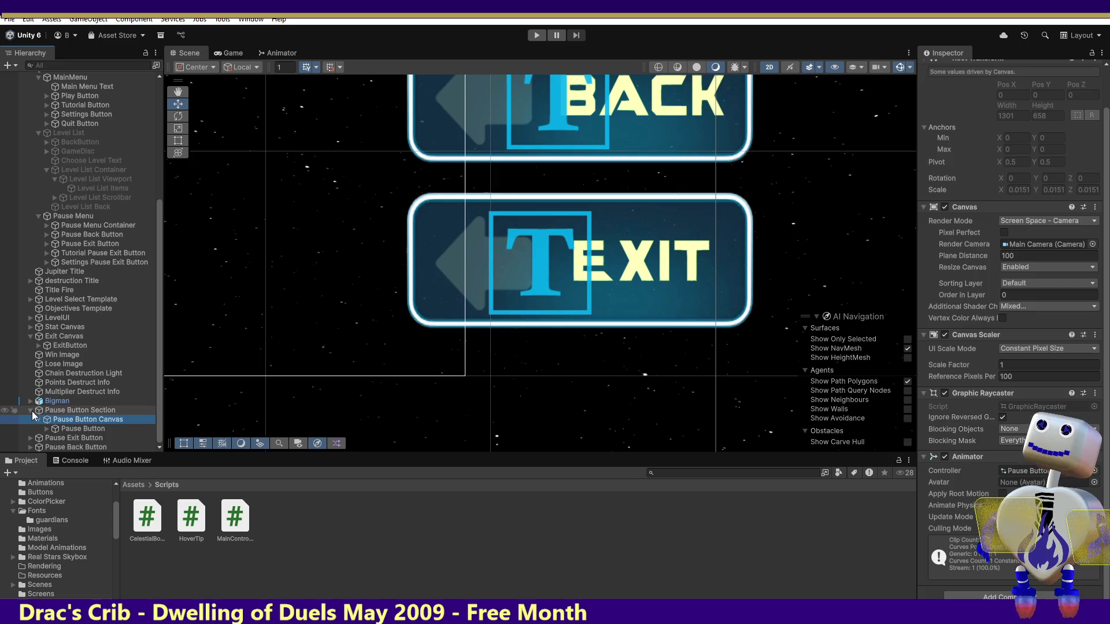
Step: Duplicate Pause Button Section and rename the copy to Level Pause Button
click(30, 411)
click(72, 431)
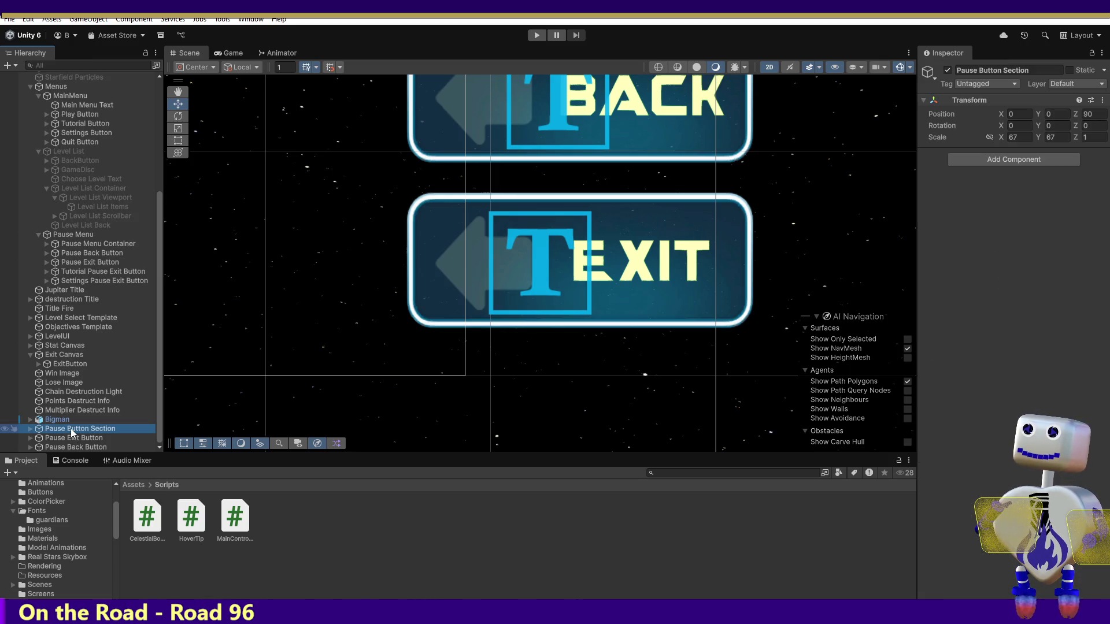
key(ctrl+d)
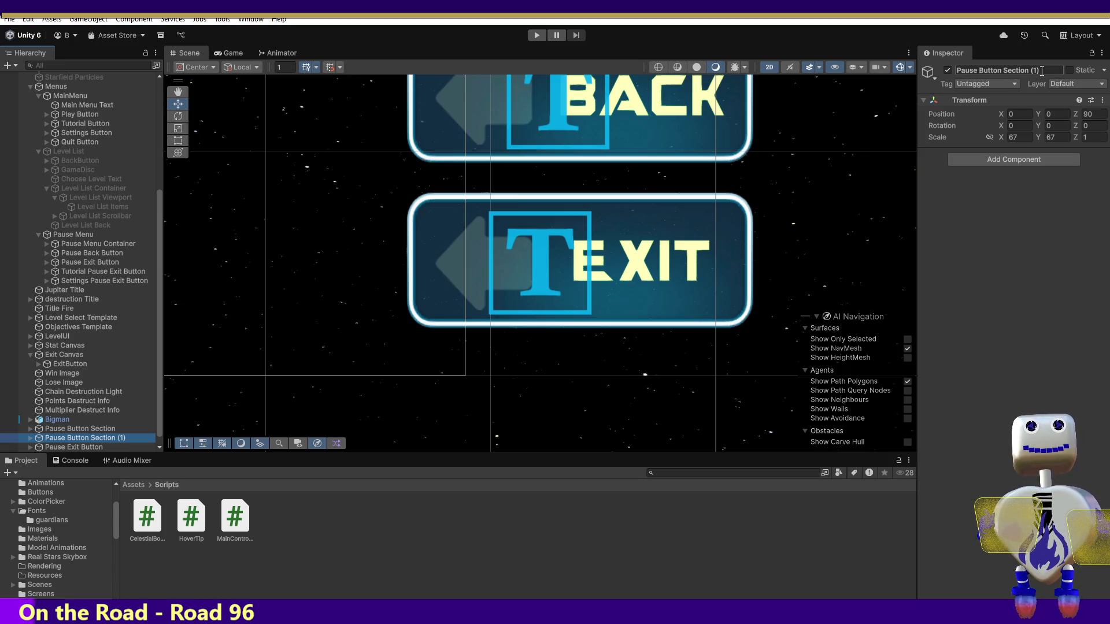
click(955, 70)
key(BackSpace)
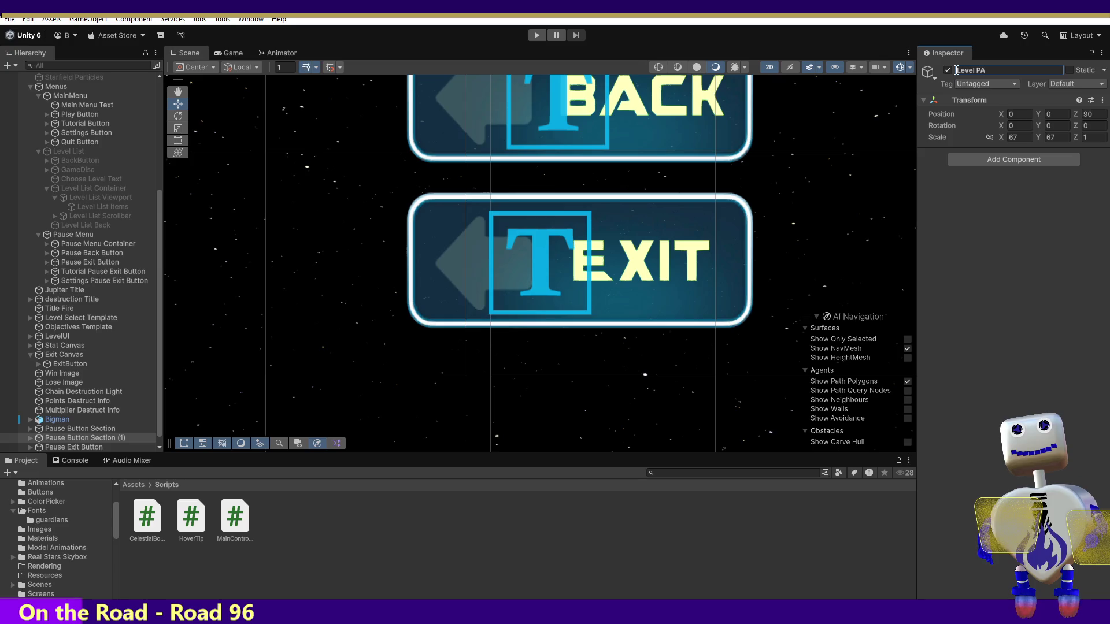
text(se Button)
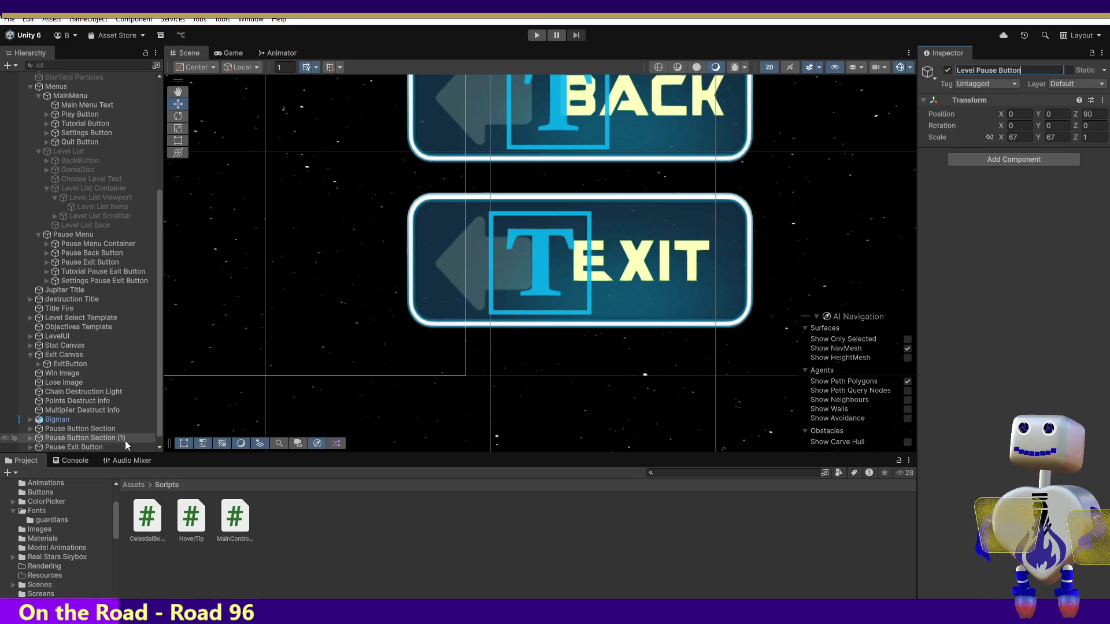
click(142, 430)
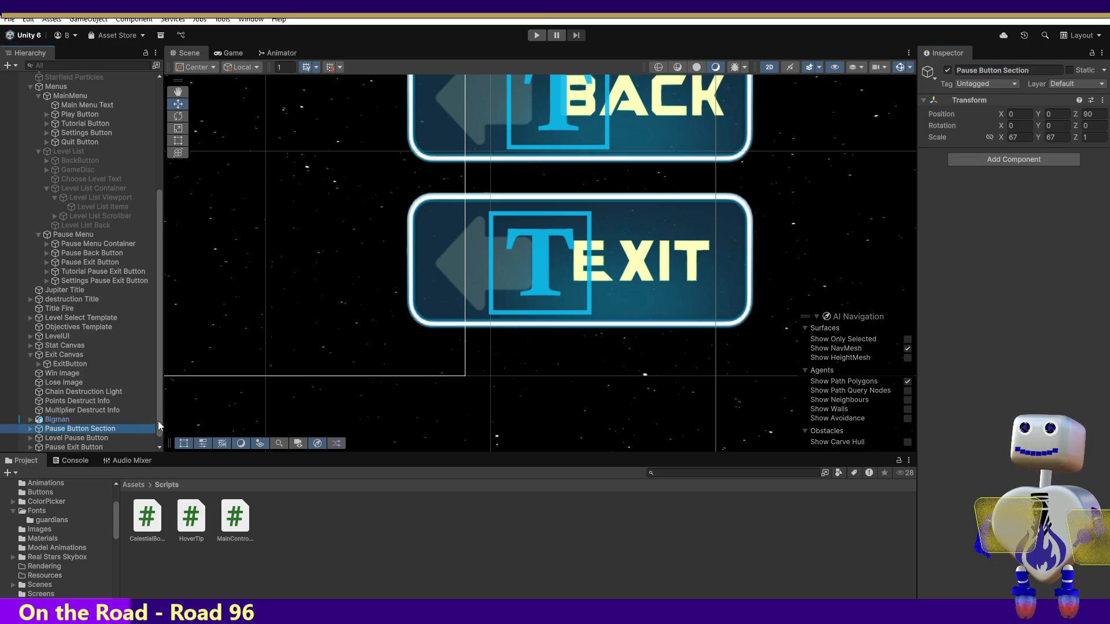
Step: Expand Level Pause Button and frame its Pause Button Canvas in the scene
scroll(116, 440, down, 1)
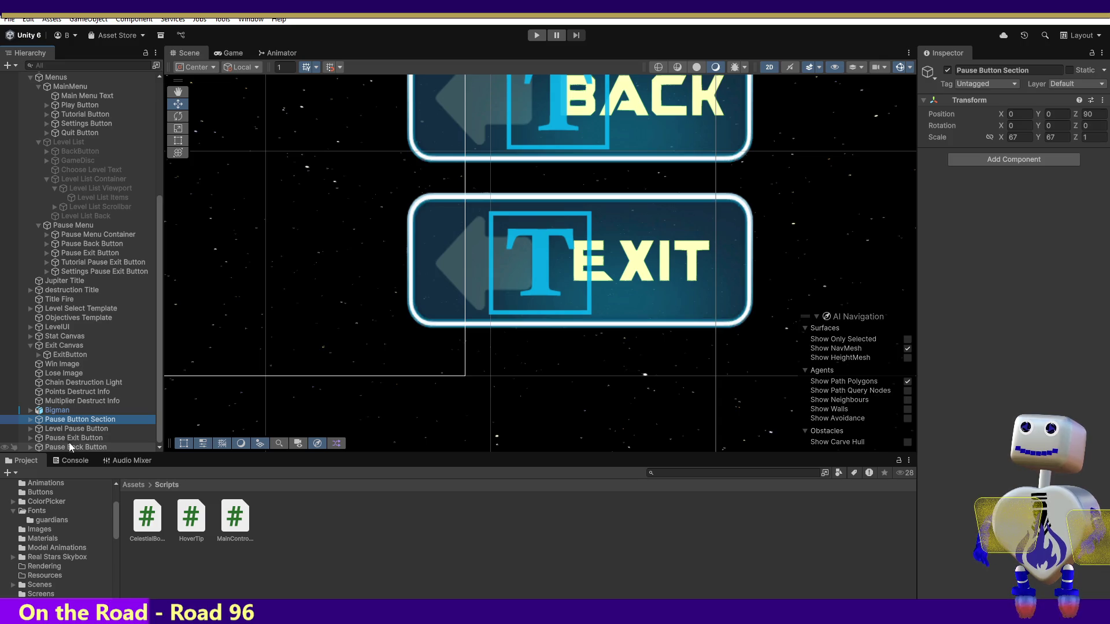
click(39, 431)
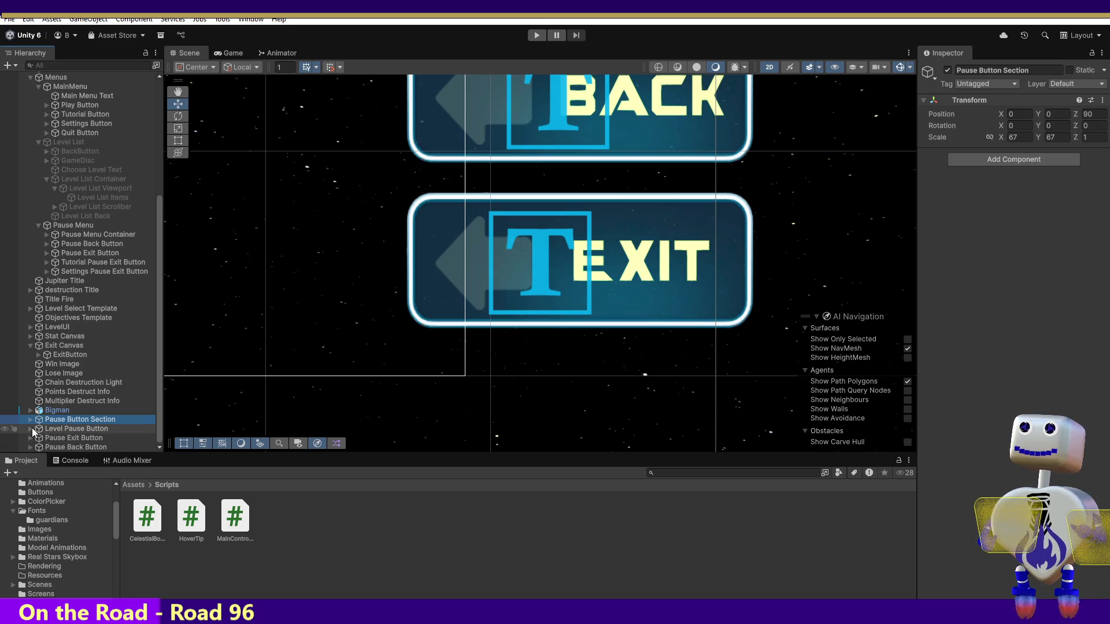
scroll(66, 436, down, 1)
click(70, 433)
double_click(70, 433)
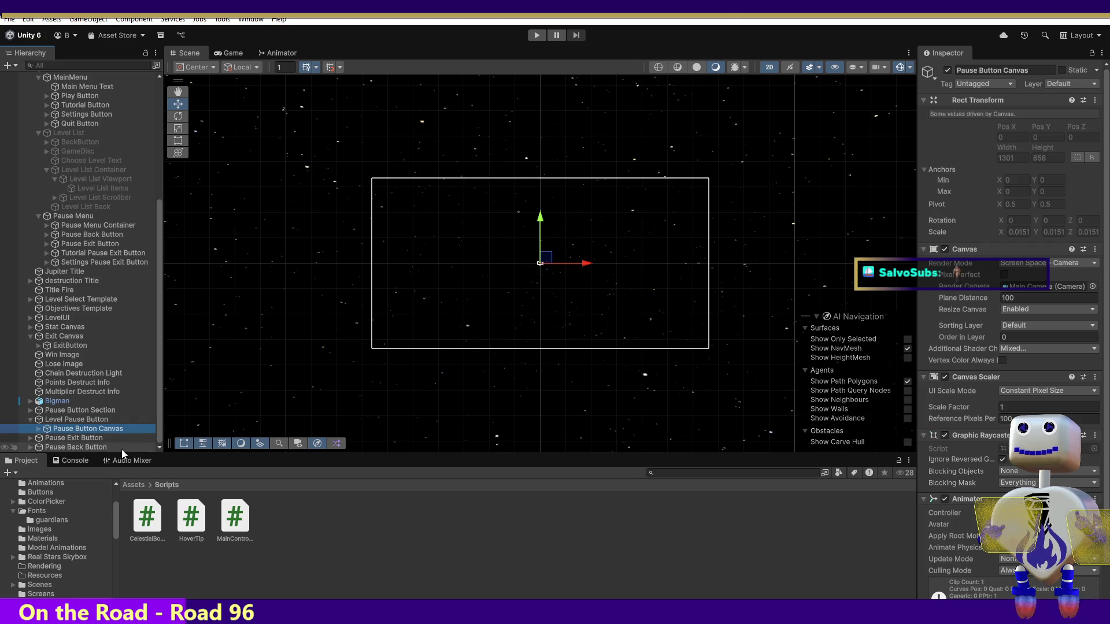
Step: Rename Level Pause Button to Level Pause Button Section
click(84, 418)
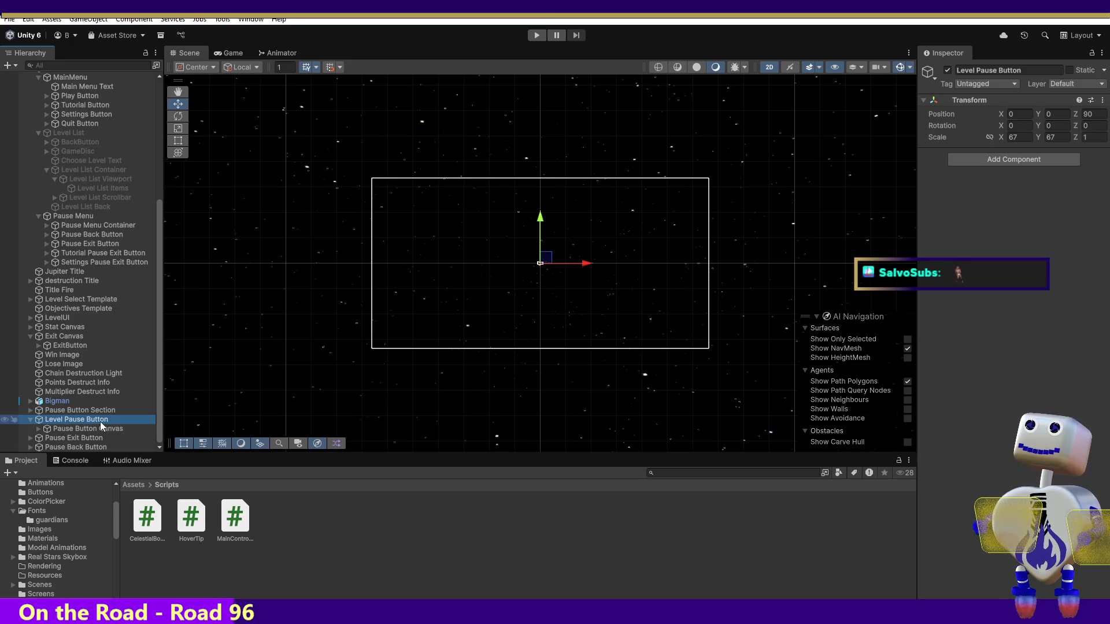
click(1046, 68)
click(1046, 69)
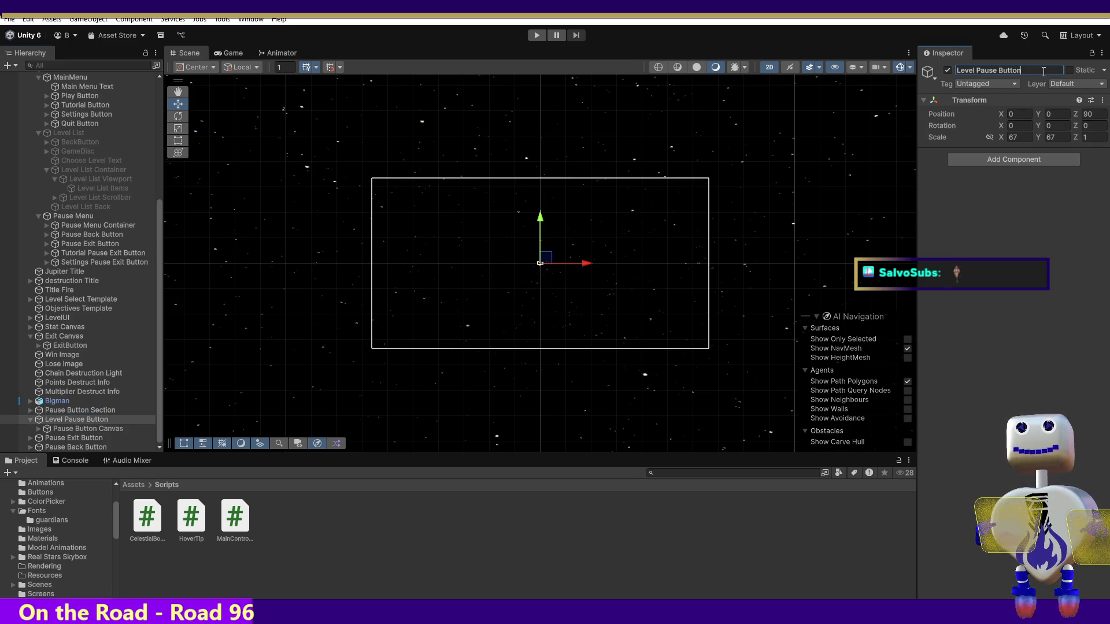
text(Section)
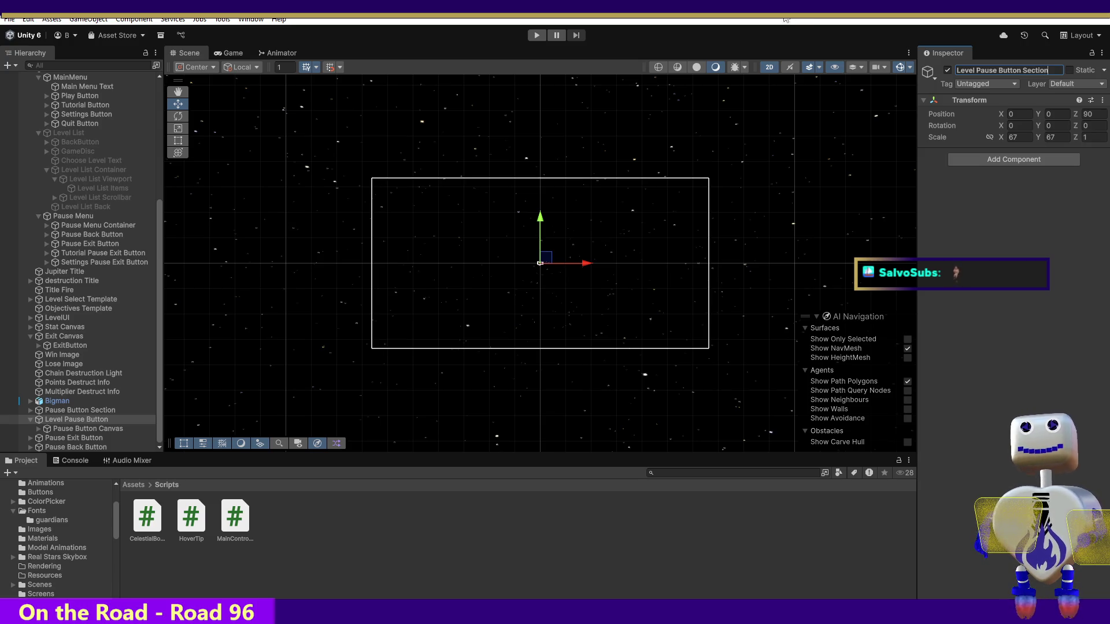
click(72, 422)
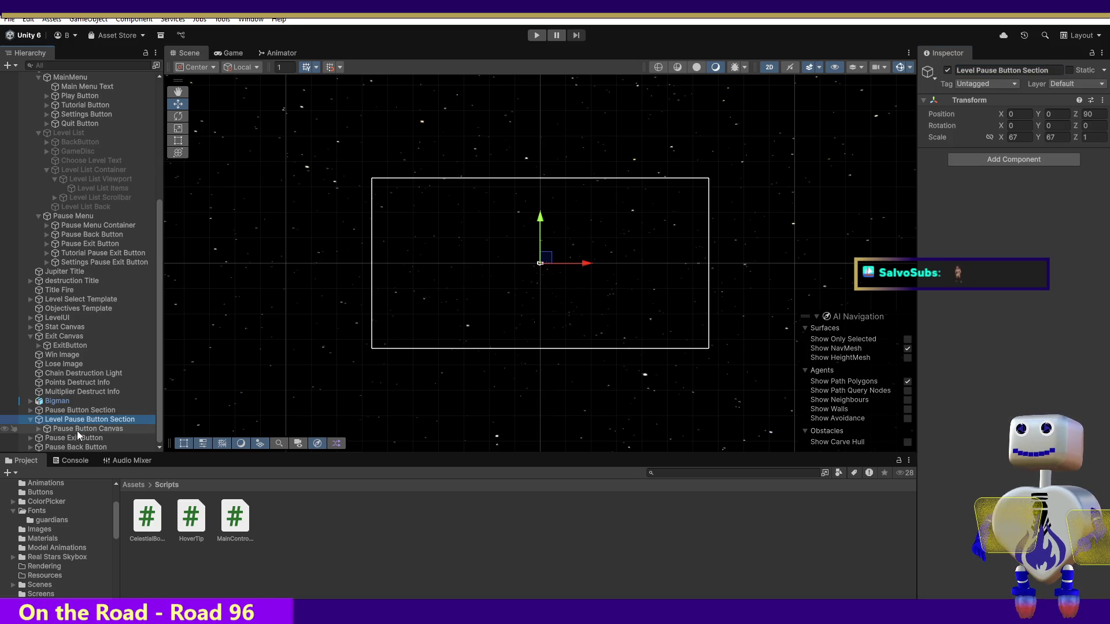
Step: Rename the copied canvas to Level Pause Button Canvas
click(78, 432)
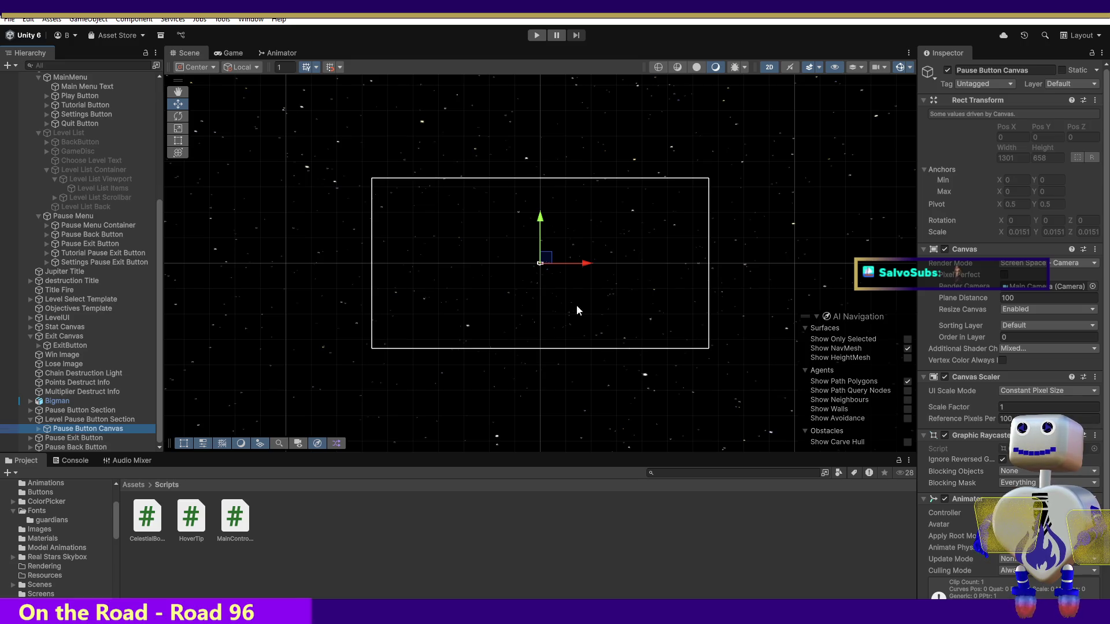
click(957, 69)
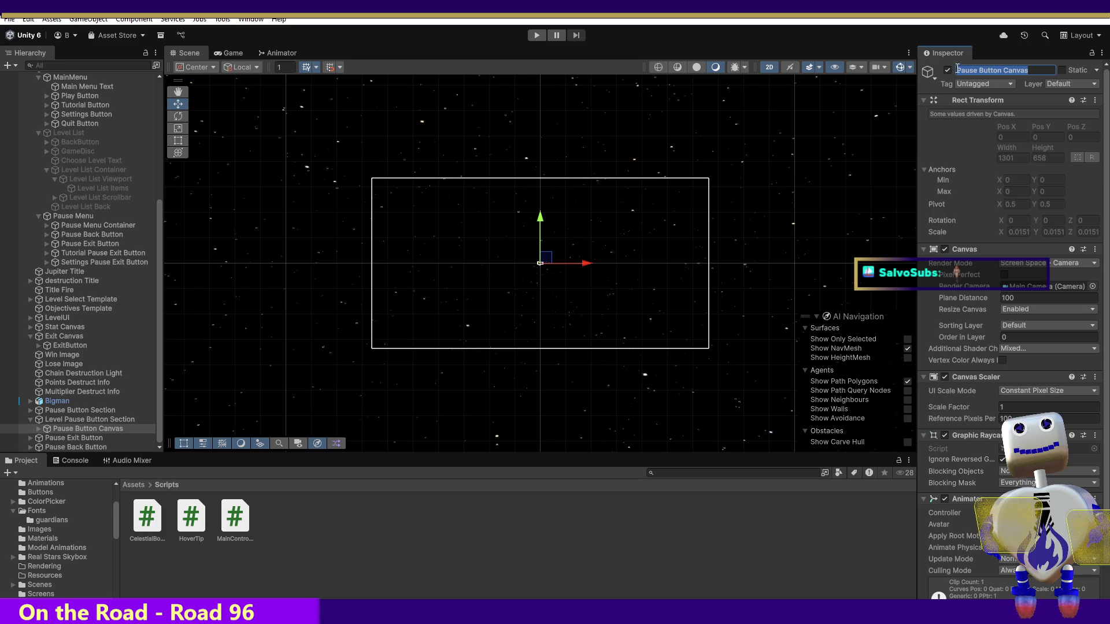
text(Level)
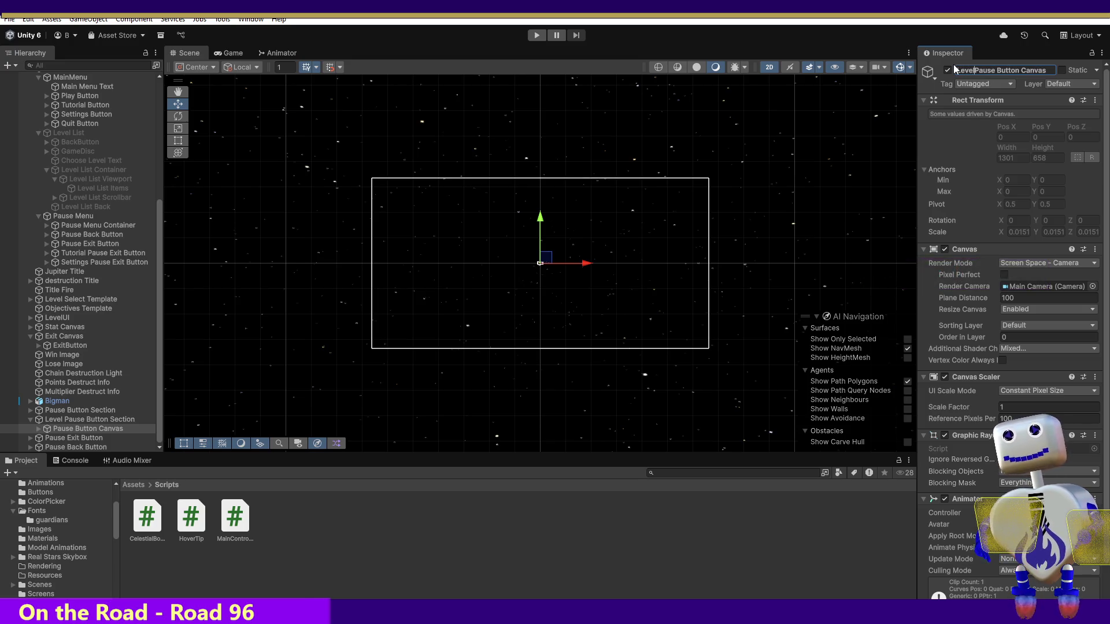
click(89, 419)
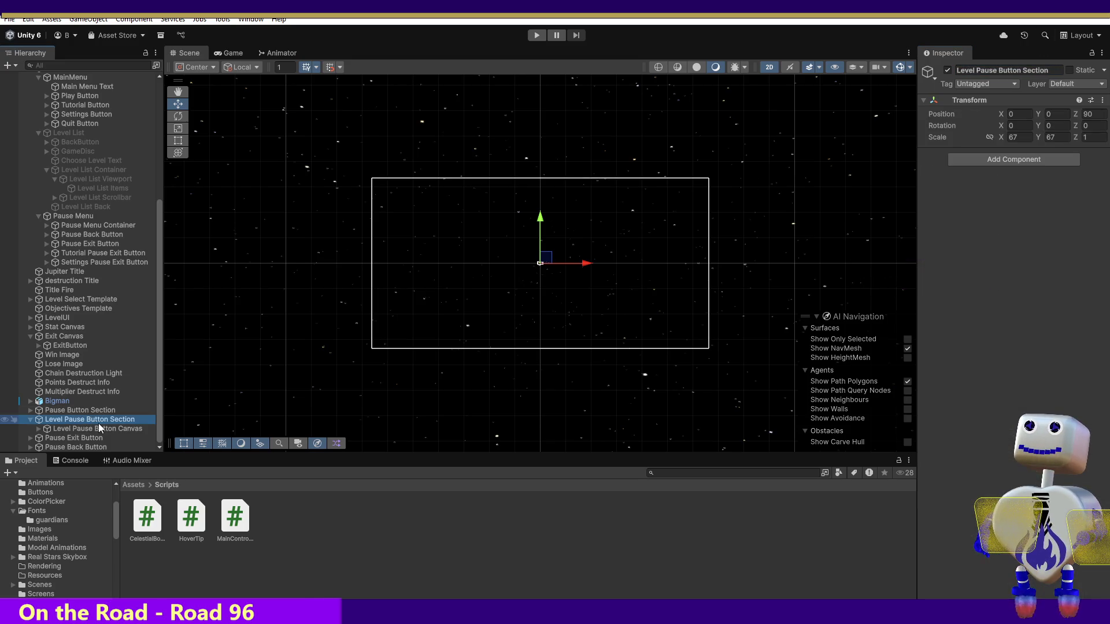
Step: Delete the old Pause Button inside Level Pause Button Canvas
click(38, 428)
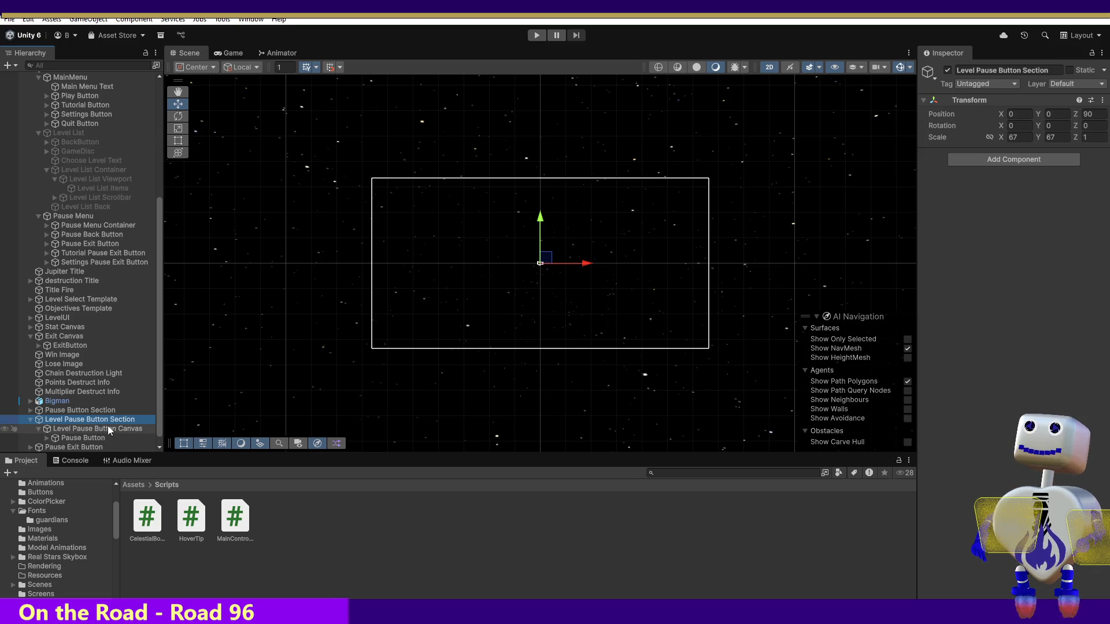
scroll(157, 428, down, 1)
click(97, 431)
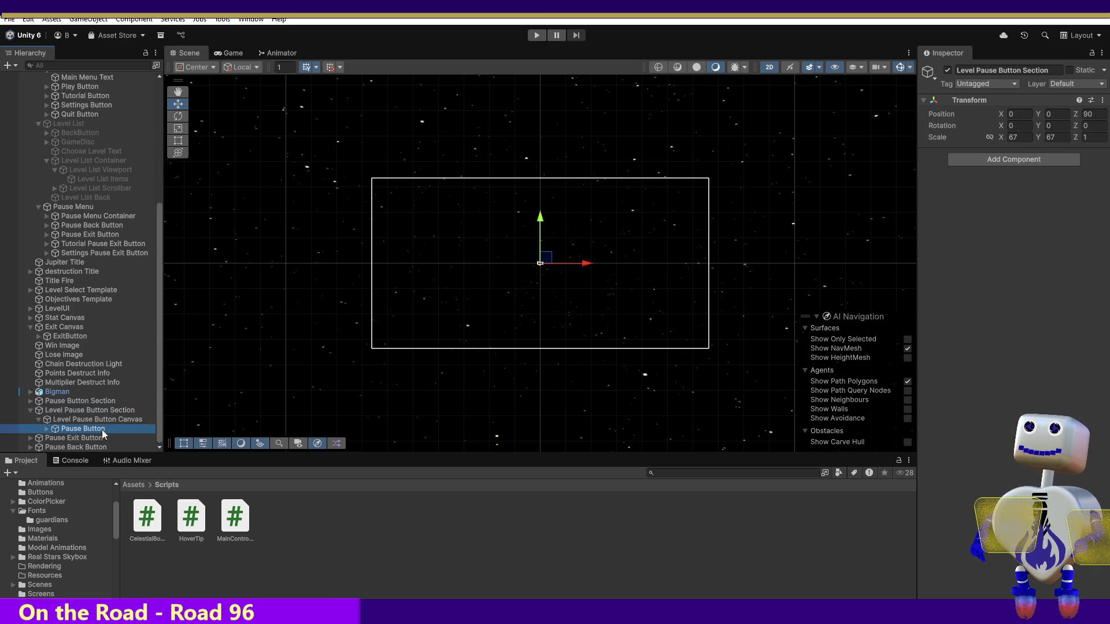
key(Delete)
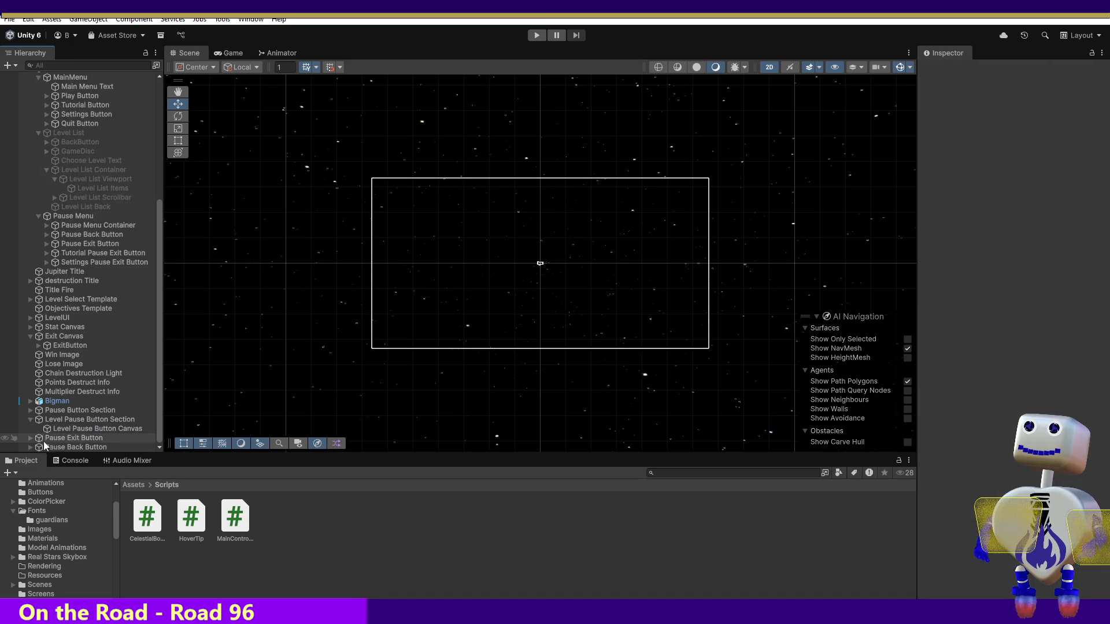
Step: Move Pause Exit Button into Level Pause Button Canvas and duplicate Level Pause Button Section
mouse_move(39, 438)
mouse_down()
mouse_move(91, 439)
mouse_move(92, 430)
mouse_up()
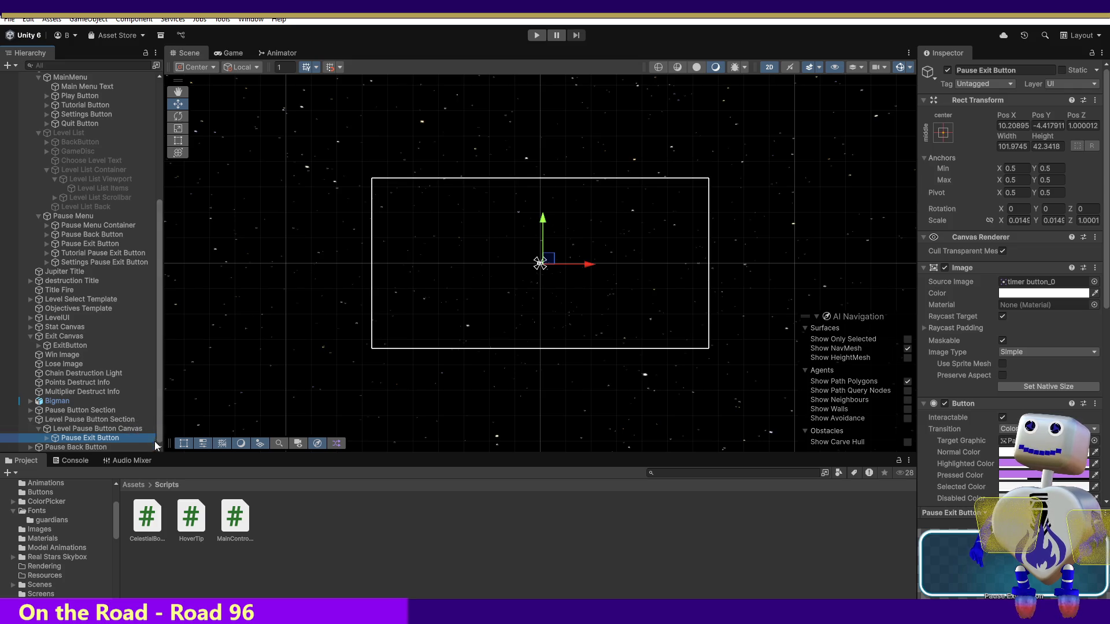
click(122, 421)
key(ctrl+d)
Step: Rename the duplicated section to Level Exit Button Section
click(127, 448)
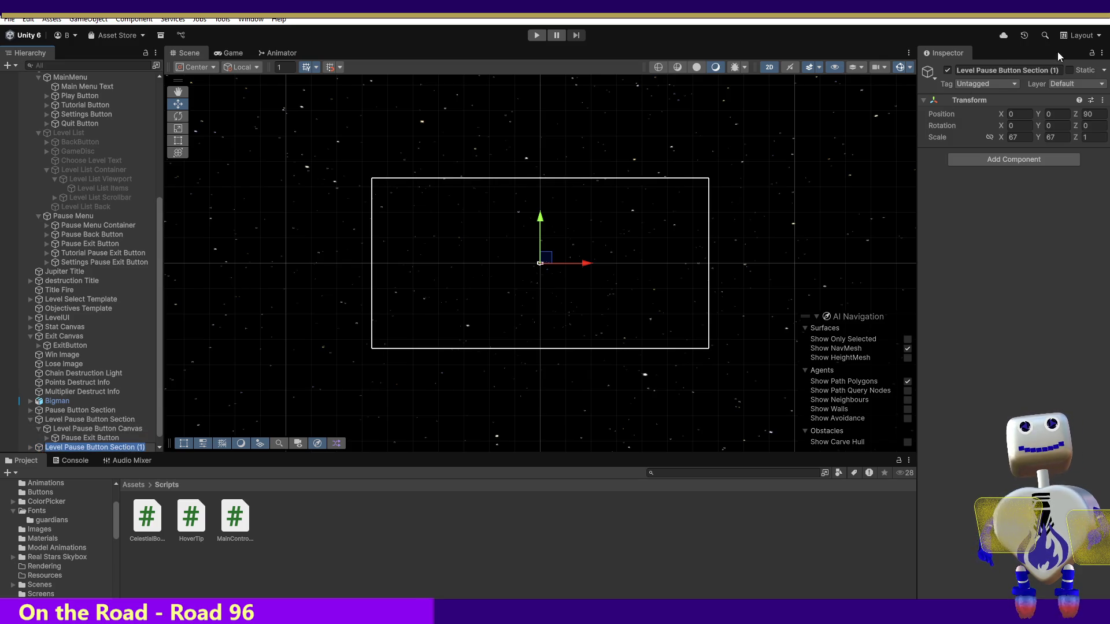
click(1058, 70)
click(1061, 72)
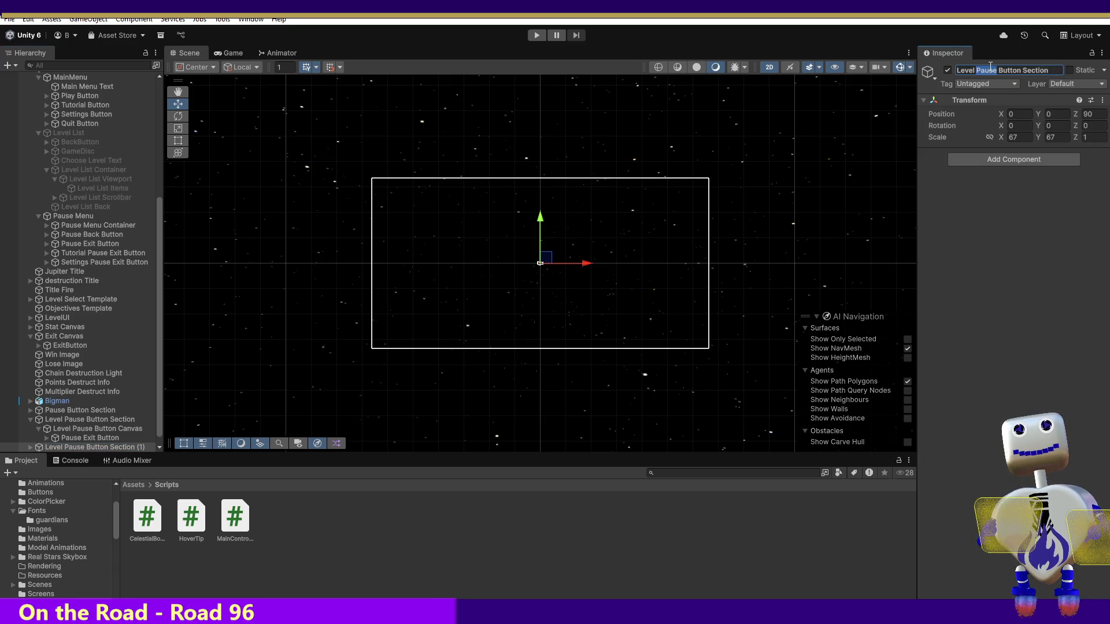
text(Exit)
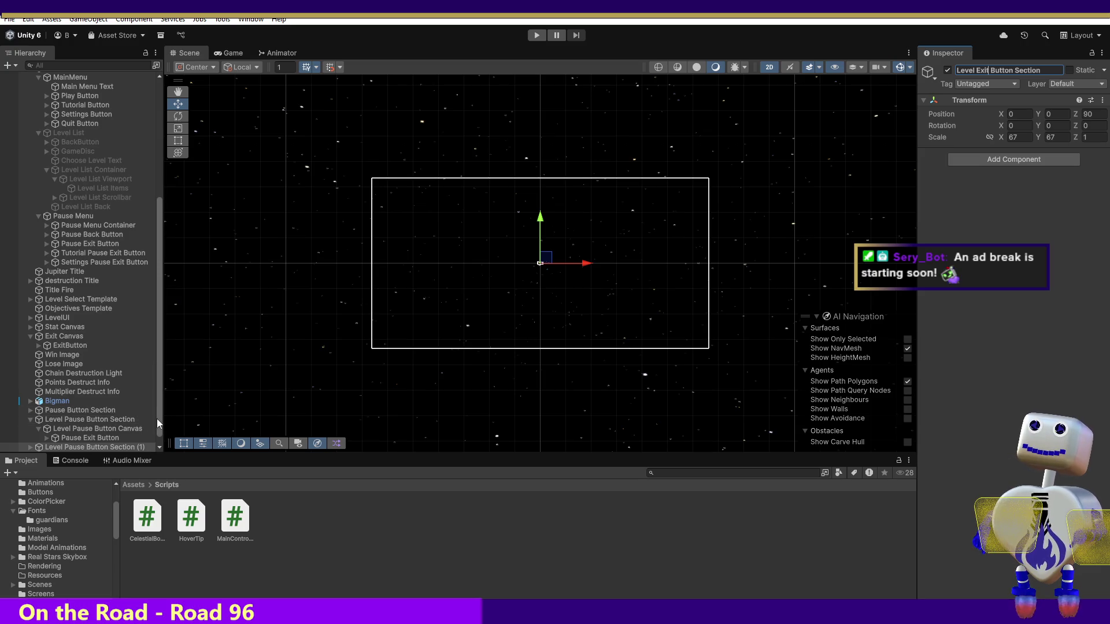
key(Return)
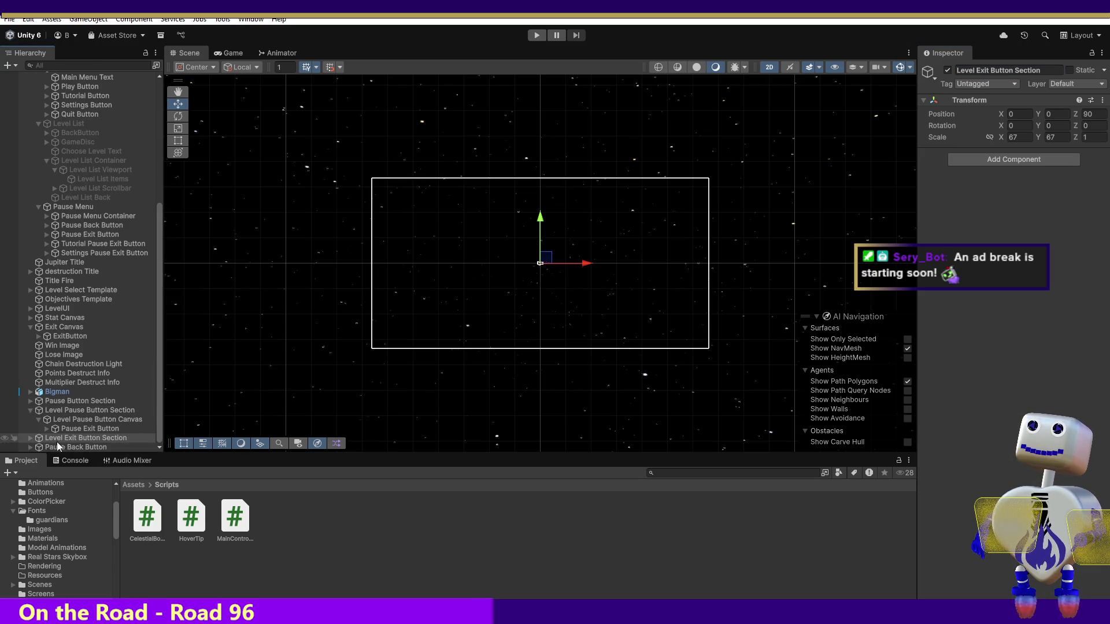
click(45, 447)
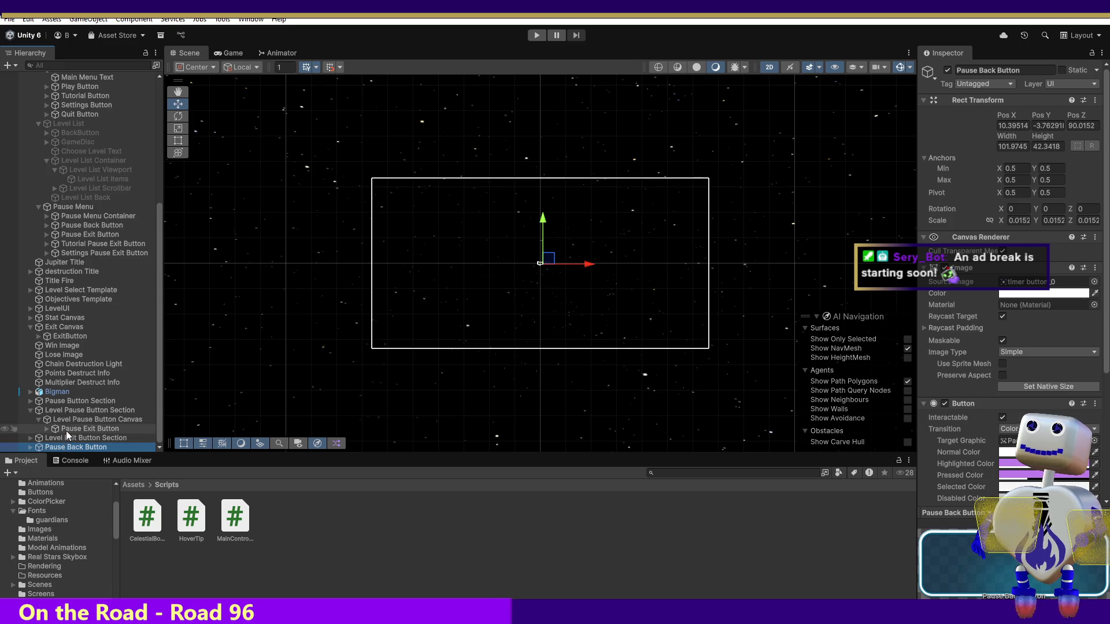
click(66, 429)
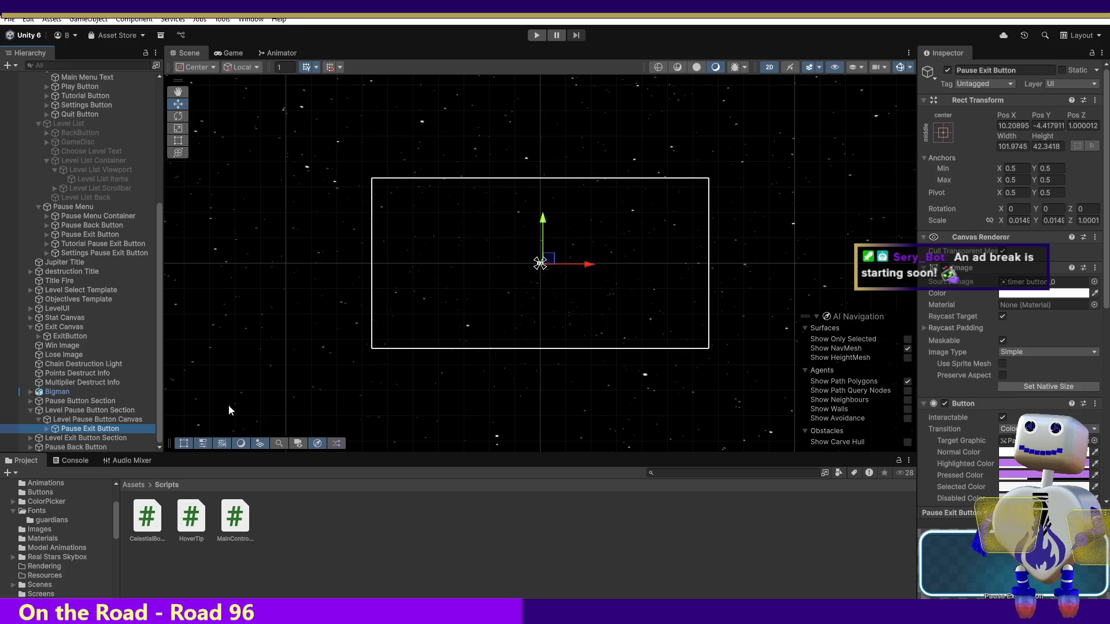
Step: Rename Pause Exit Button to Level Pause Button
click(960, 71)
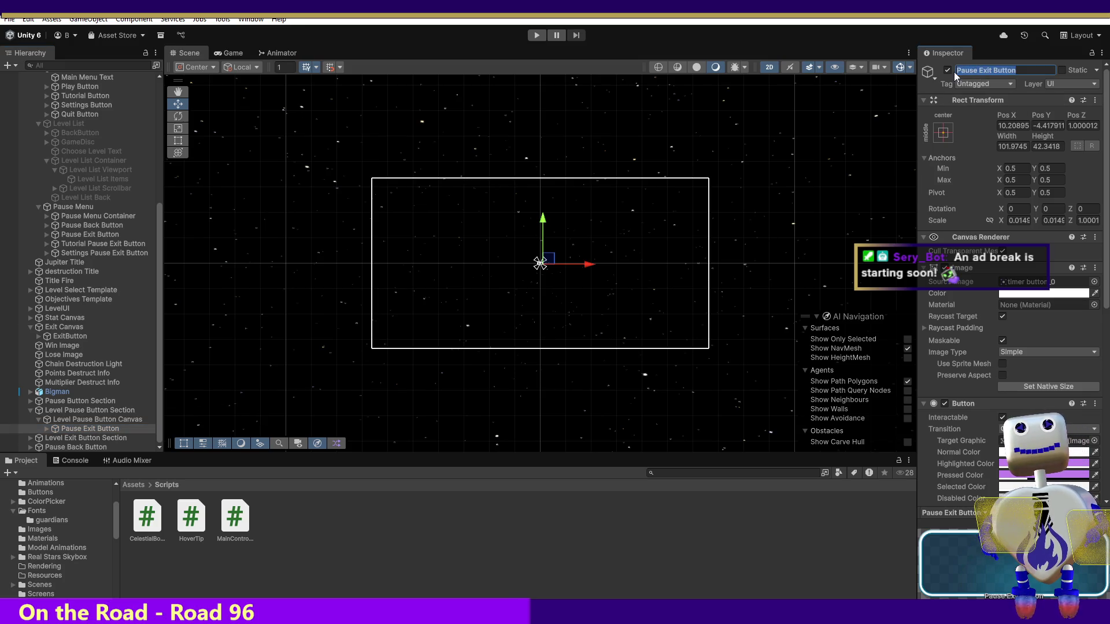
click(957, 69)
text(Level)
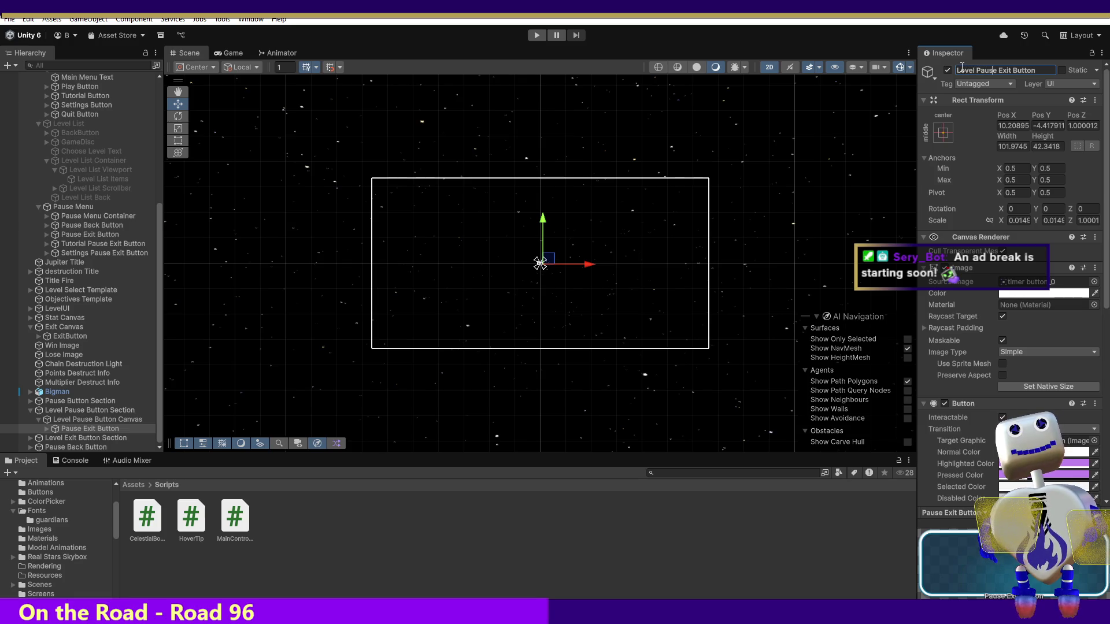
key(BackSpace)
key(BackSpace)
key(BackSpace)
key(Return)
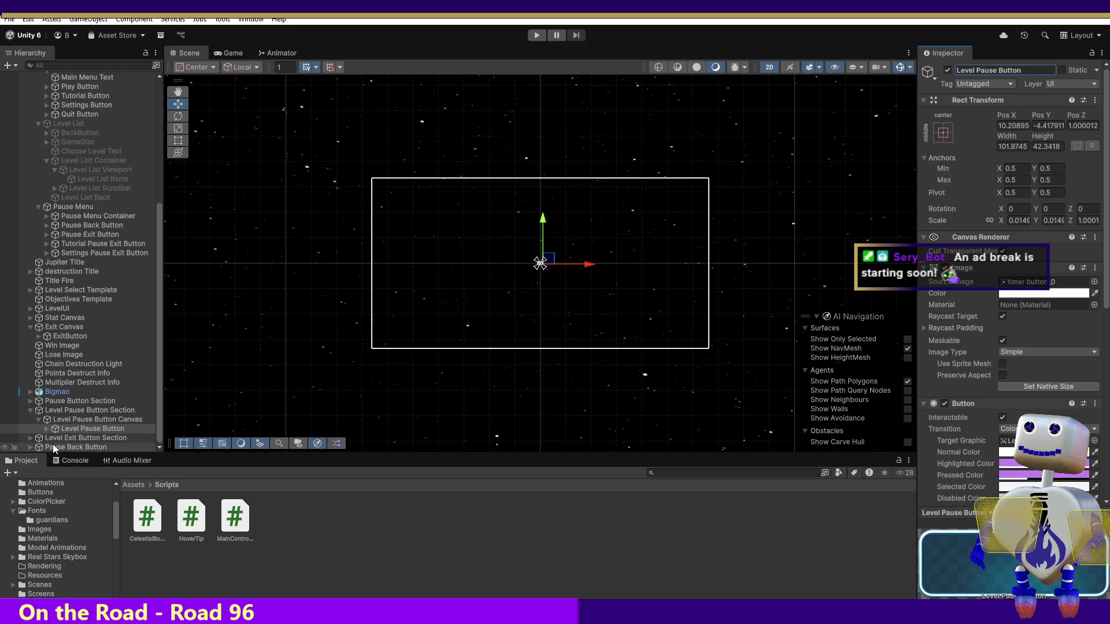
Step: Rename the canvas inside Level Exit Button Section to Level Exit Button Canvas
click(58, 439)
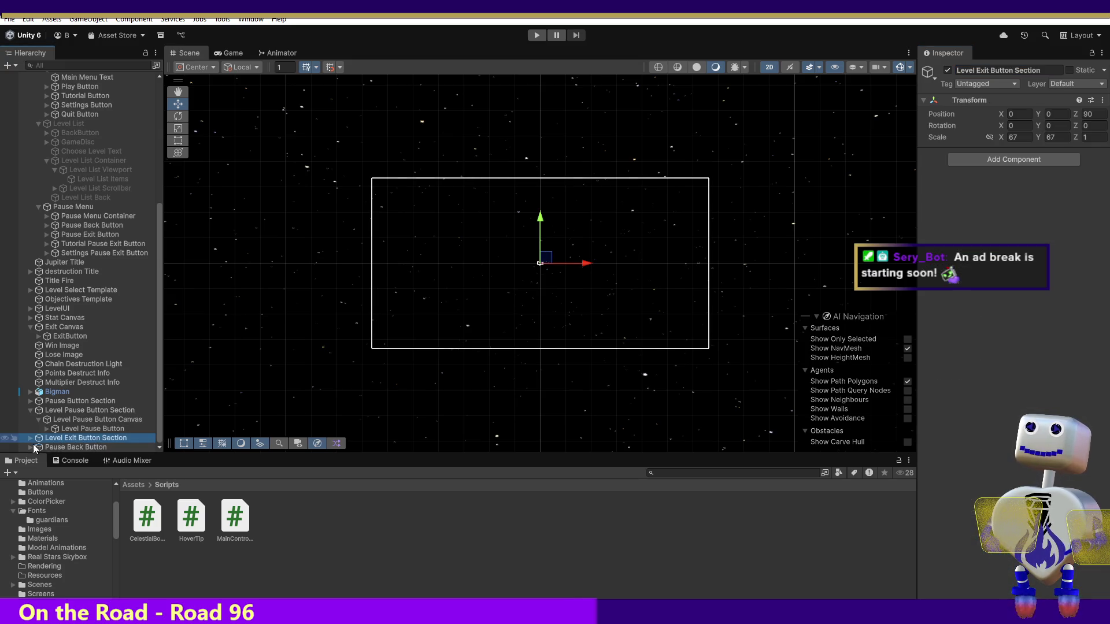
click(30, 438)
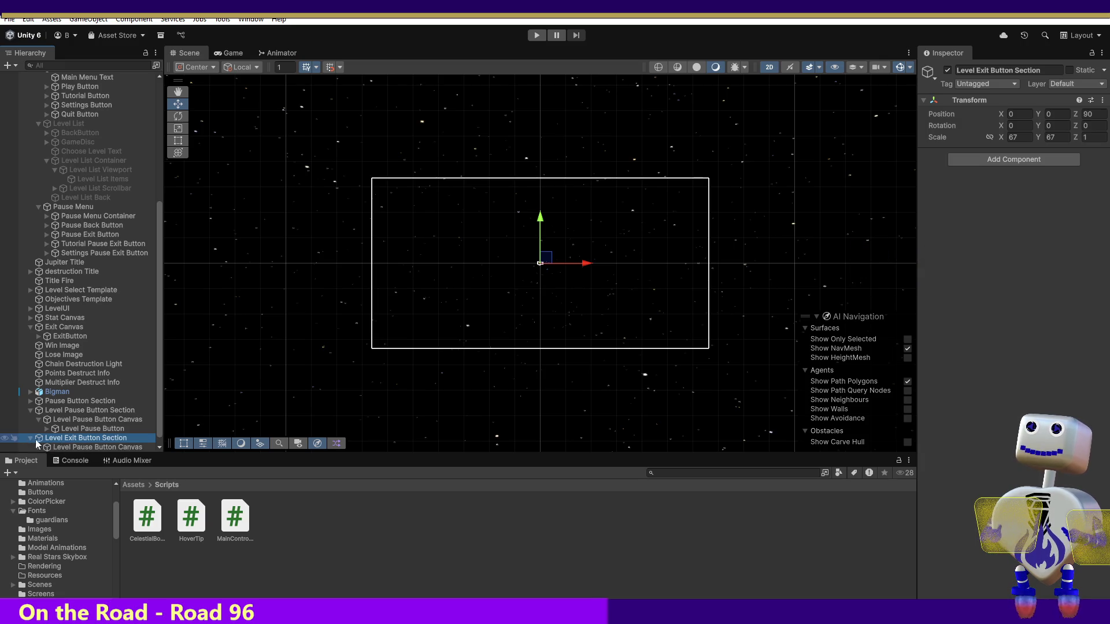
scroll(160, 430, down, 1)
click(98, 438)
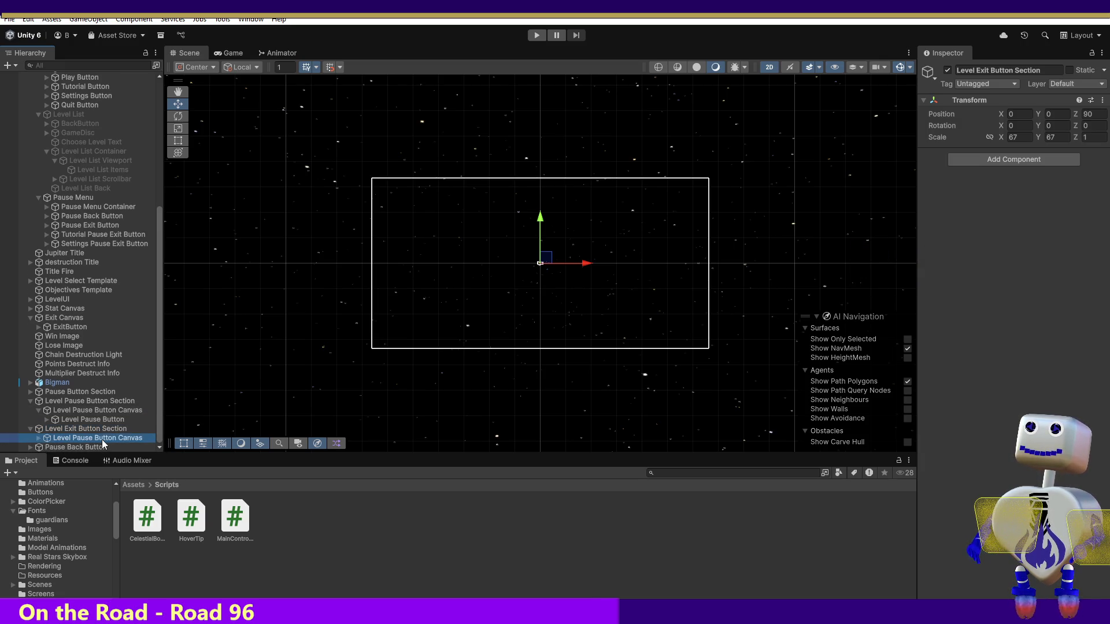
double_click(989, 70)
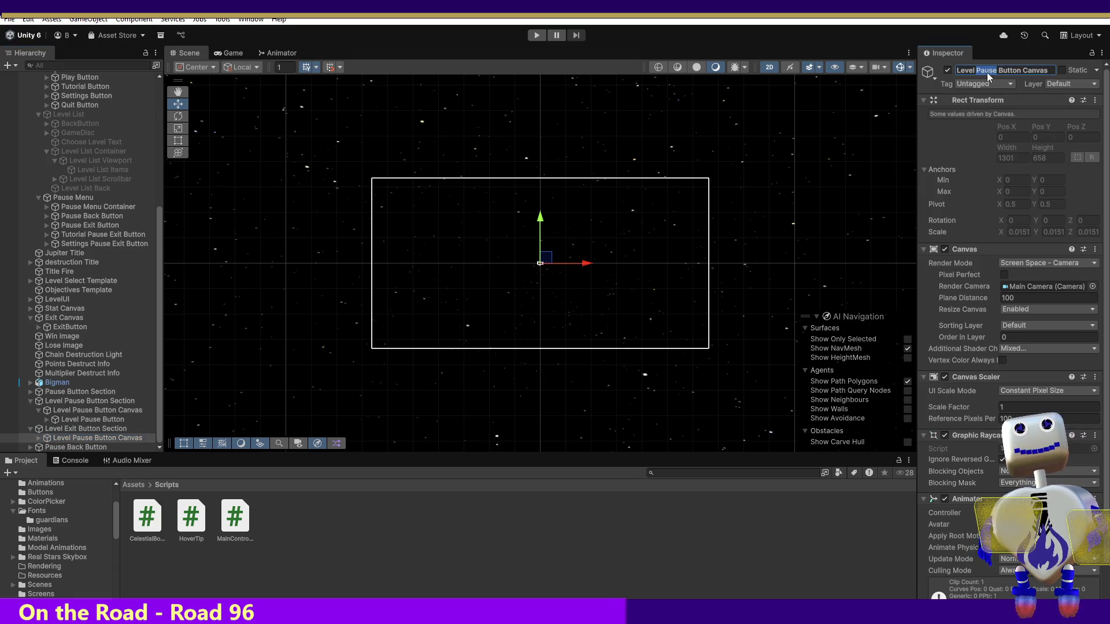
text(Exit)
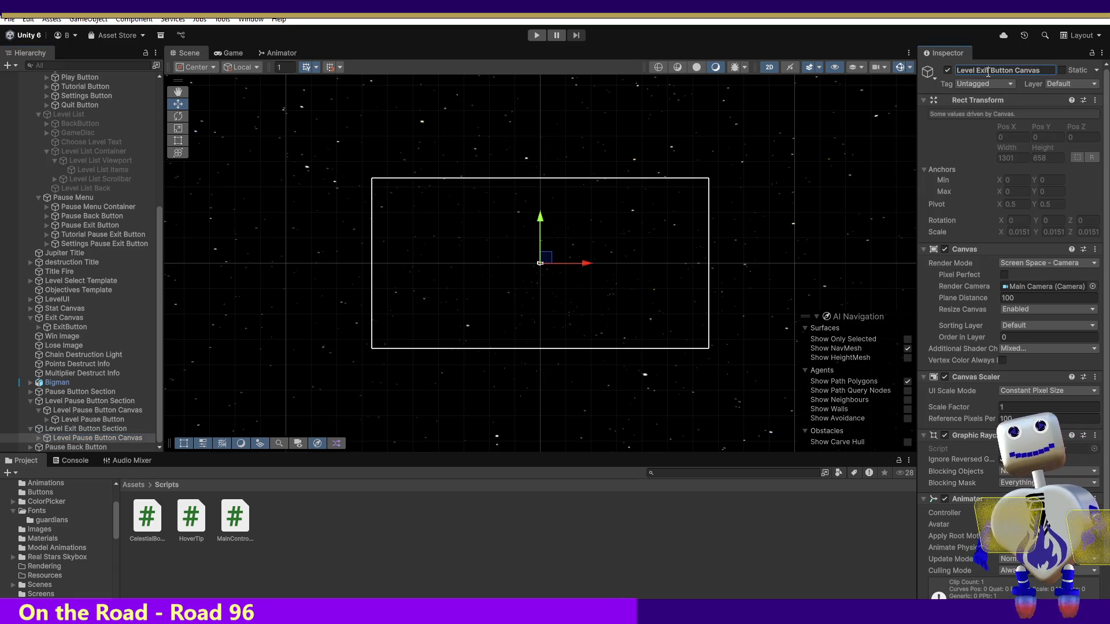
click(84, 447)
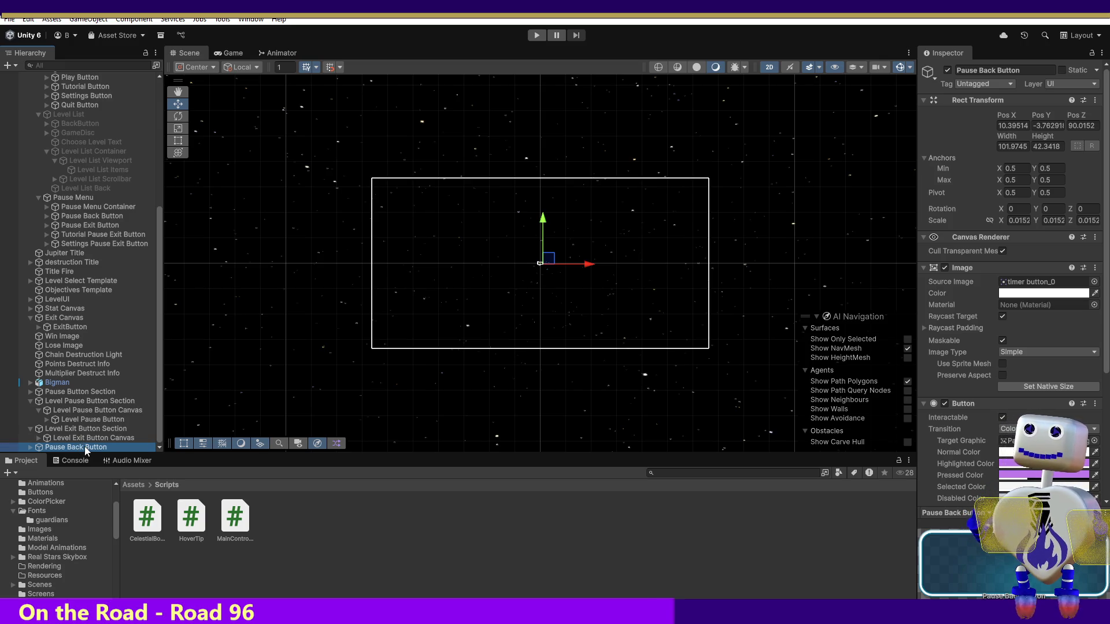
Step: Delete the copied Pause Exit Button from Level Exit Button Canvas
key(F2)
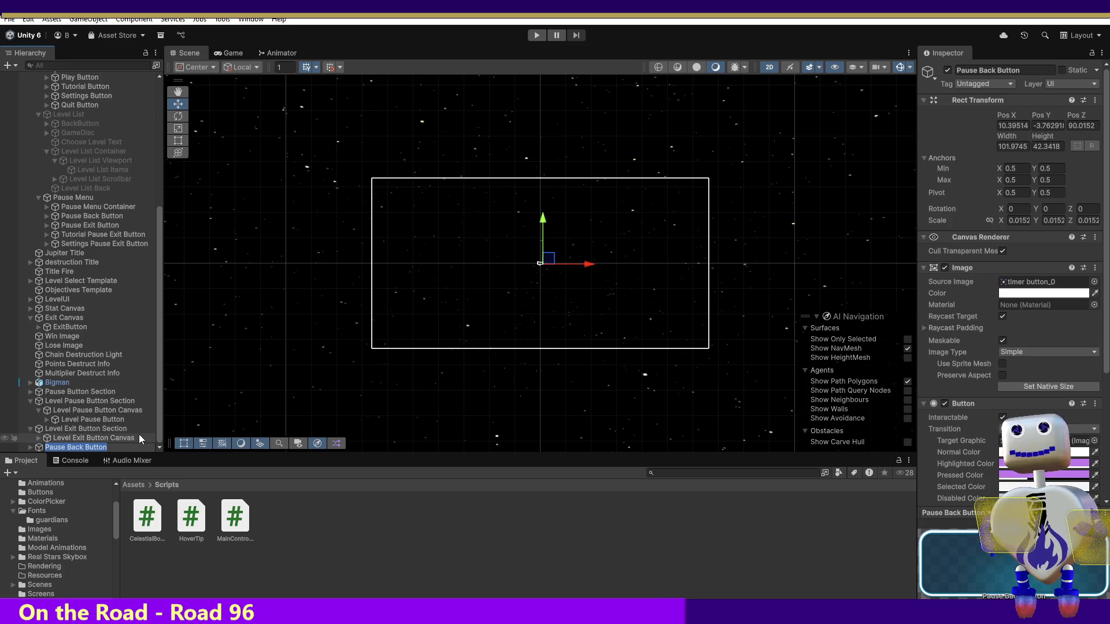
click(30, 446)
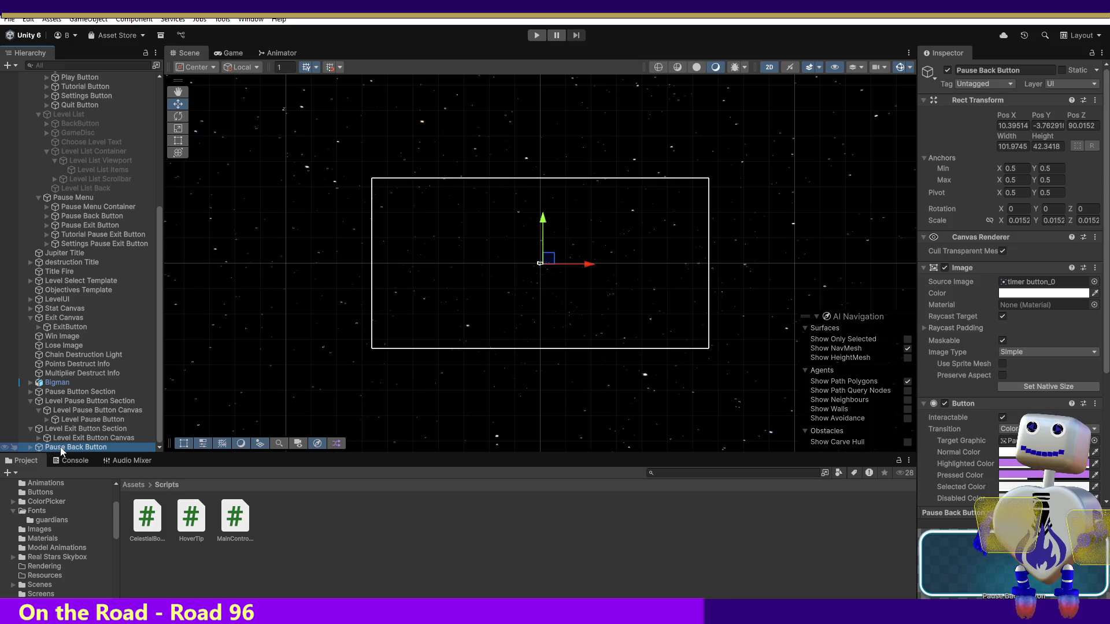
drag(60, 451, 97, 444)
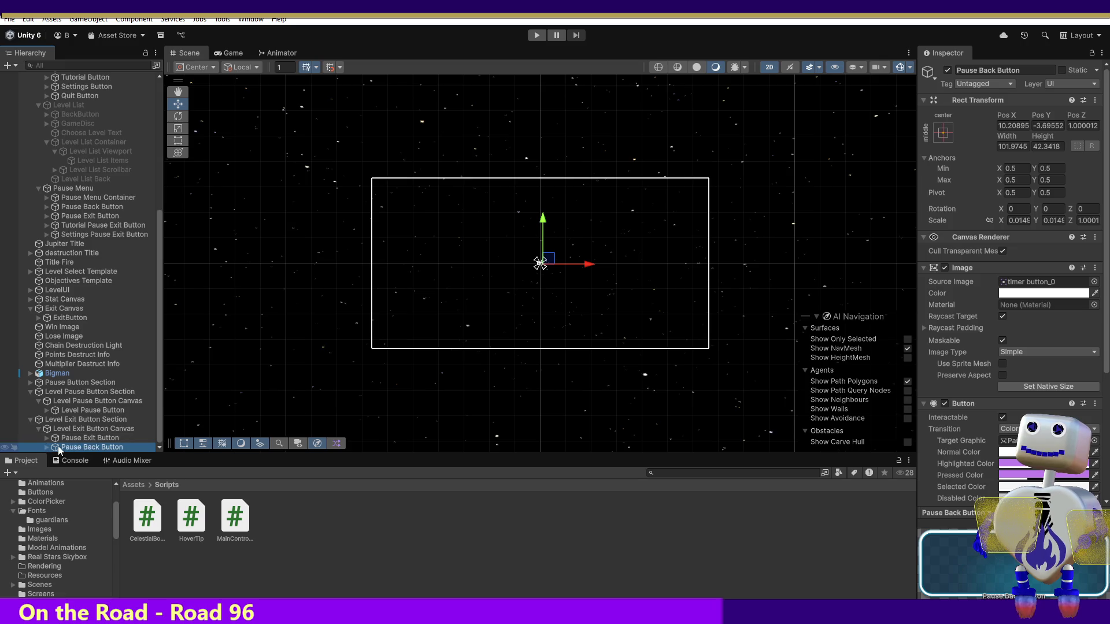
key(ctrl+z)
click(107, 438)
key(Delete)
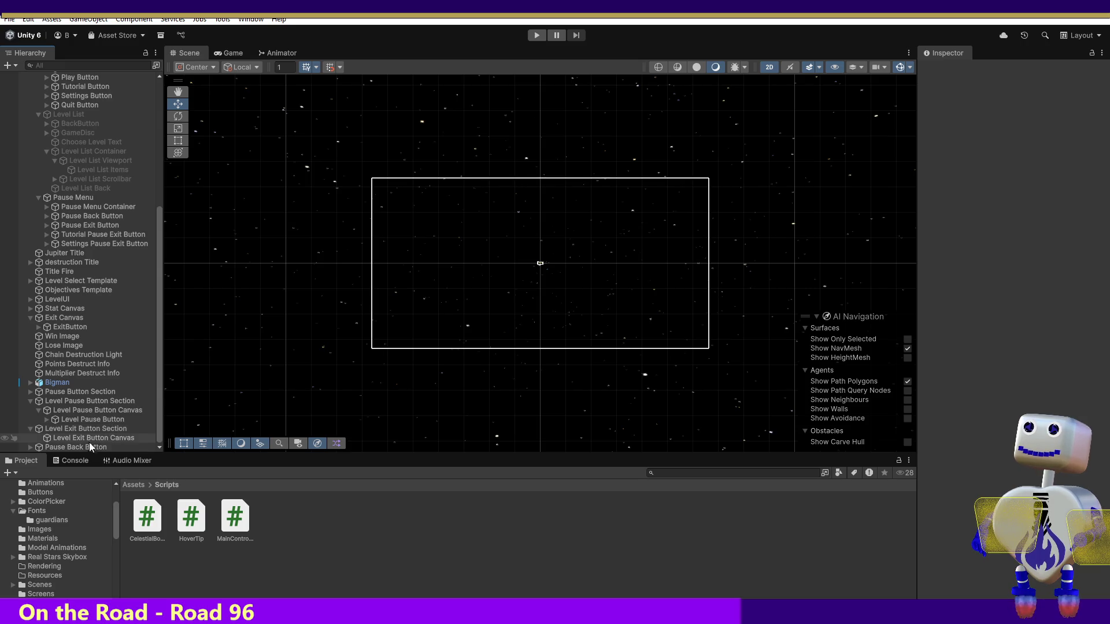
Step: Move Pause Back Button into Level Exit Button Canvas and expand both buttons' children
mouse_move(83, 446)
mouse_down()
mouse_move(97, 436)
mouse_move(87, 447)
mouse_up()
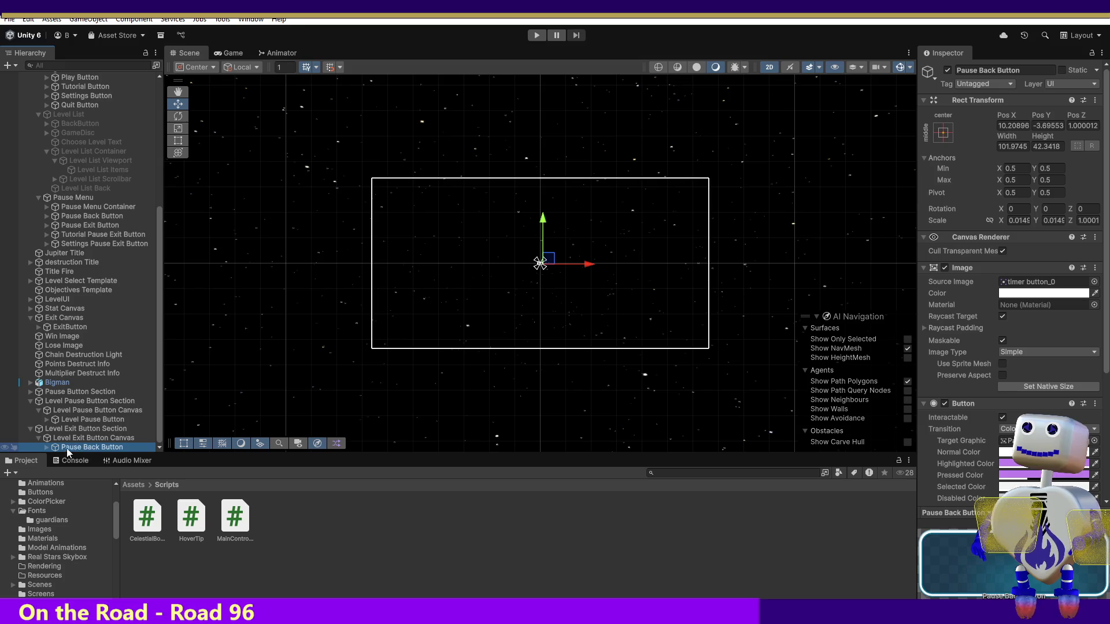
click(46, 447)
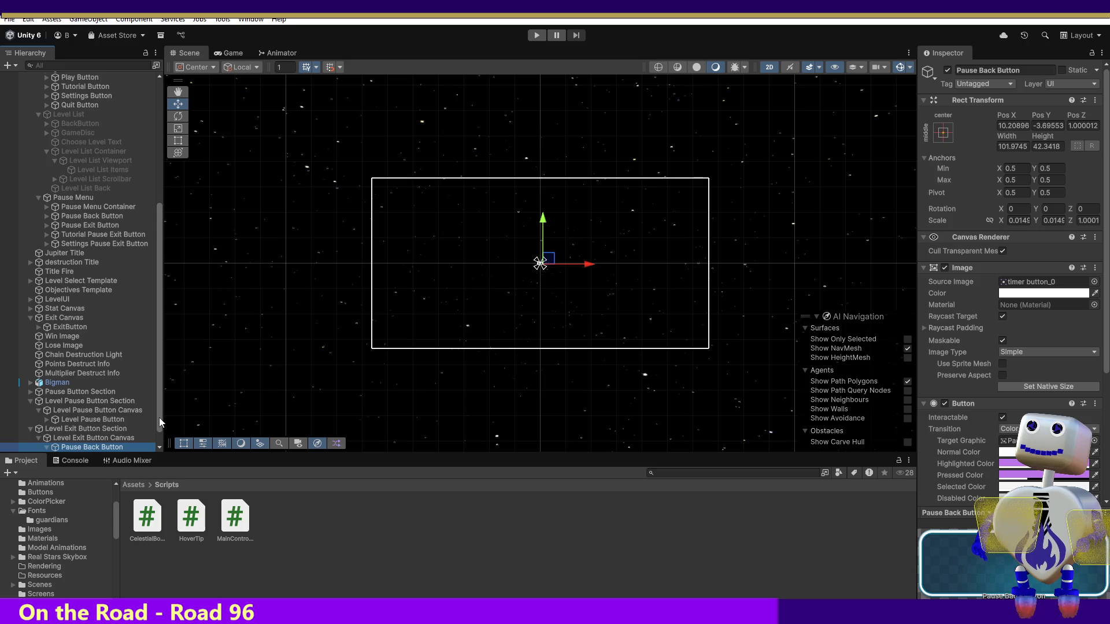
scroll(158, 417, down, 1)
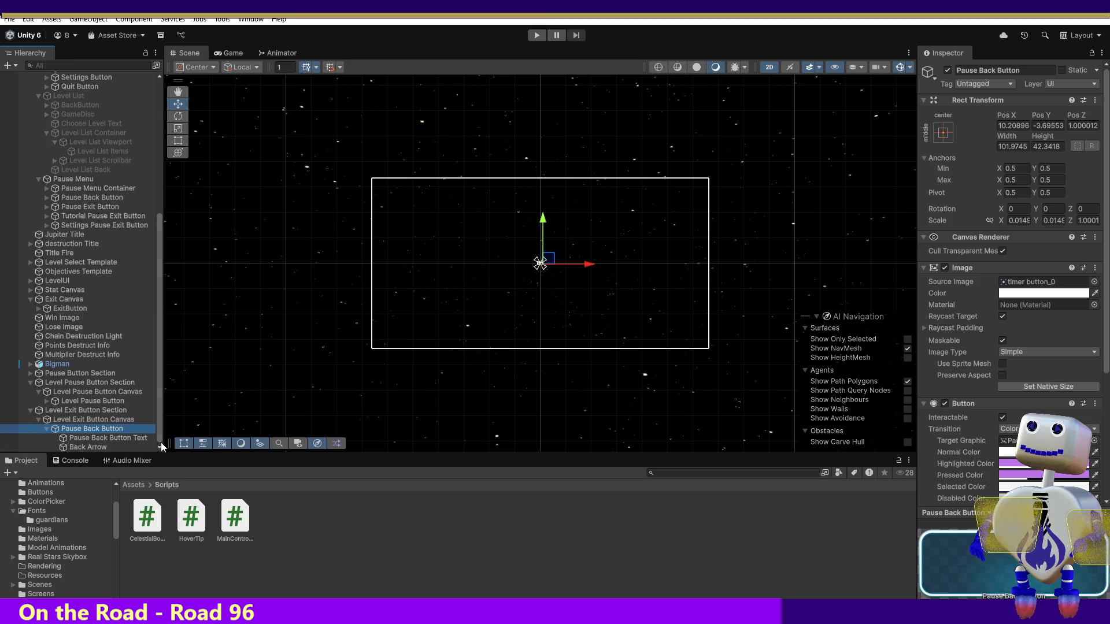
click(46, 401)
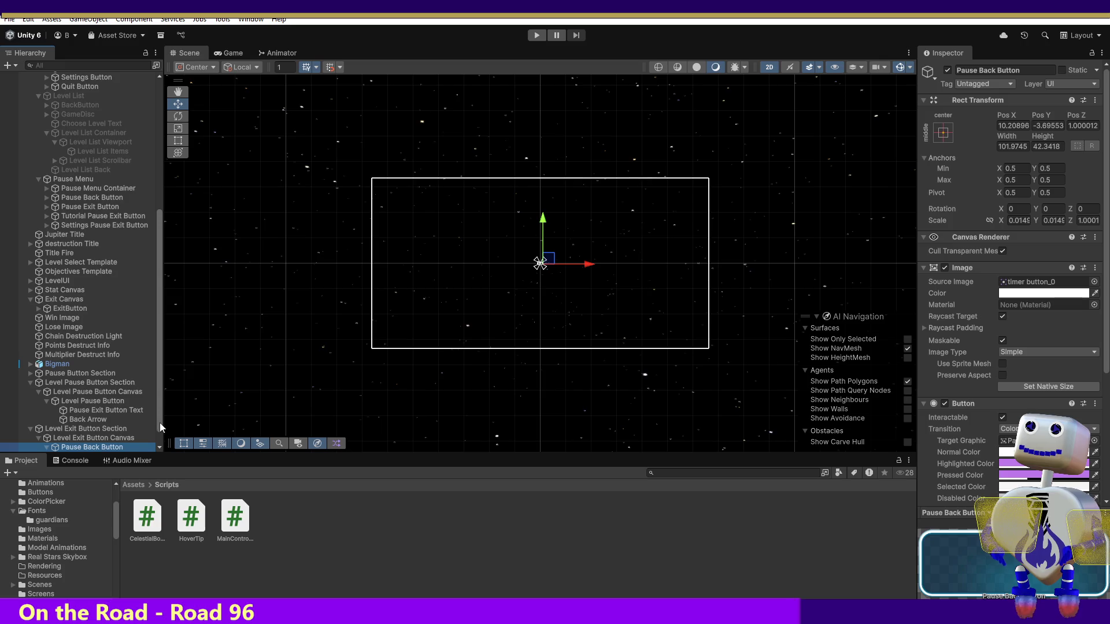
scroll(160, 423, down, 1)
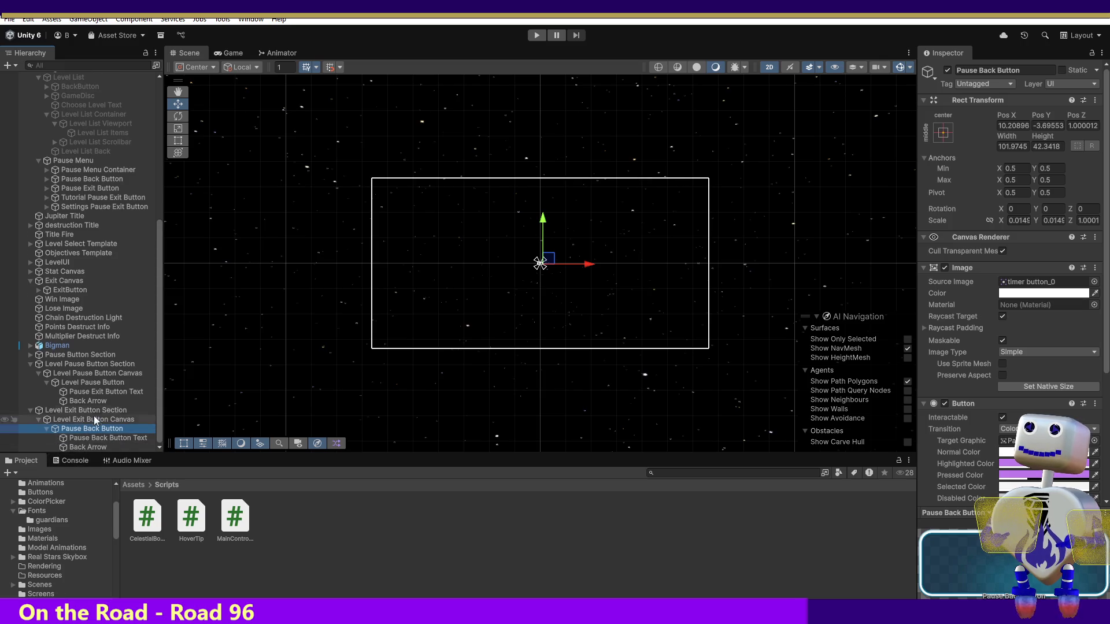
Step: Rename the button's children to Level Pause Button Text and Level Pause Back Arrow
click(80, 393)
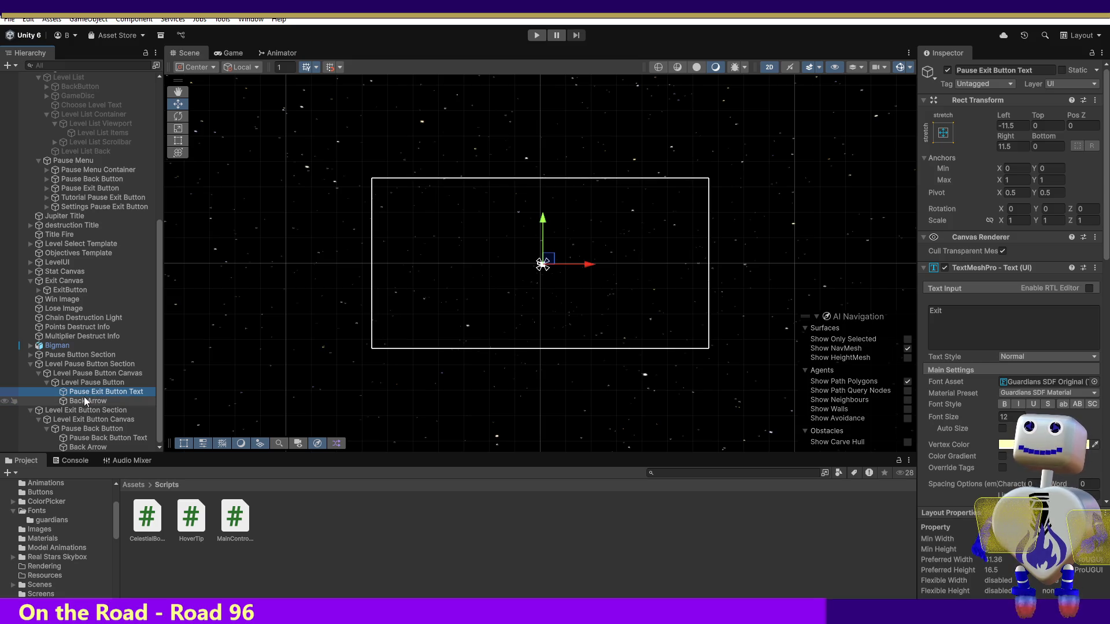
click(966, 71)
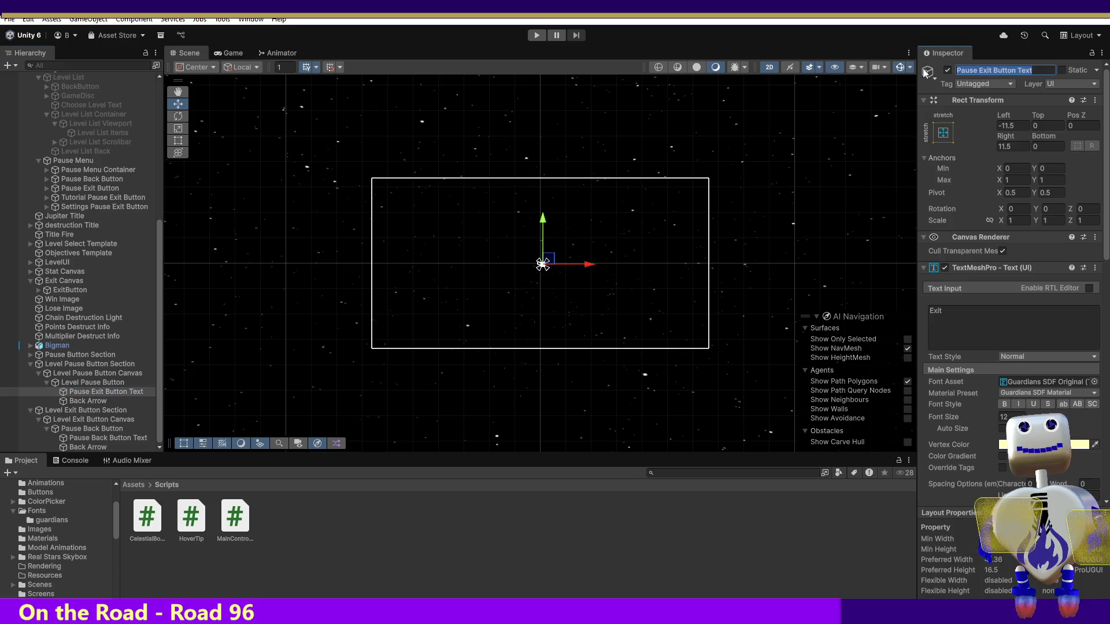
click(993, 70)
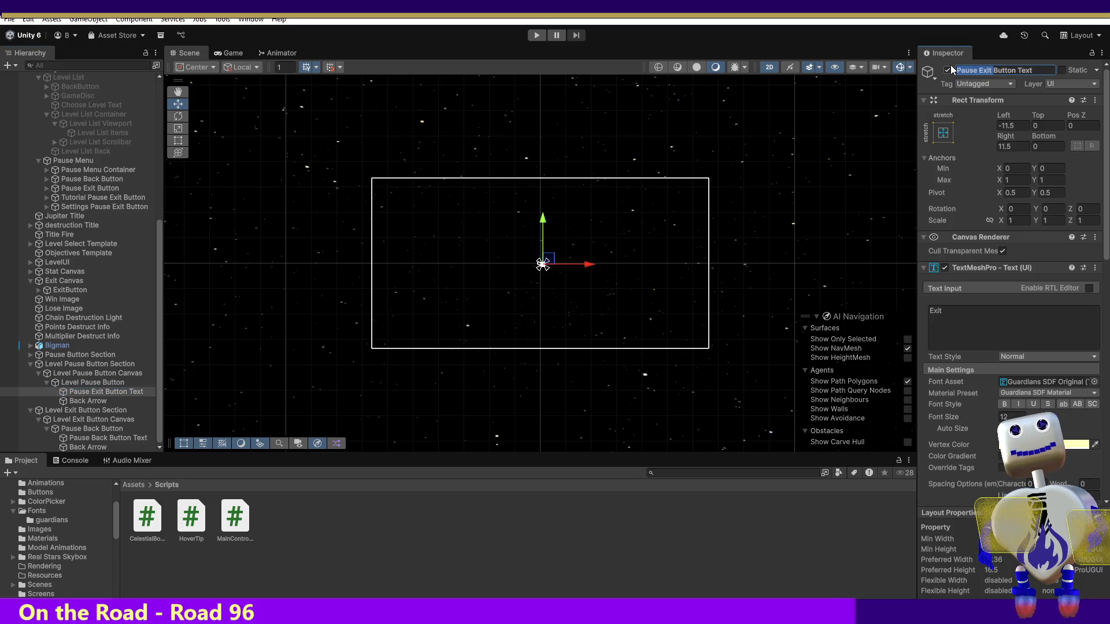
text(Level )
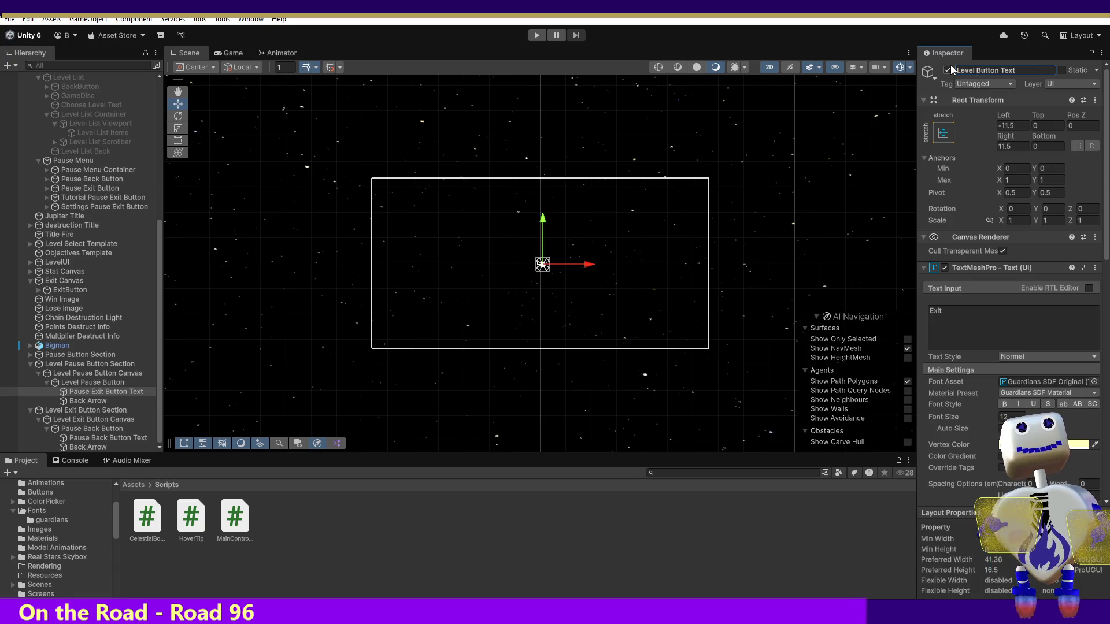
text(Pause)
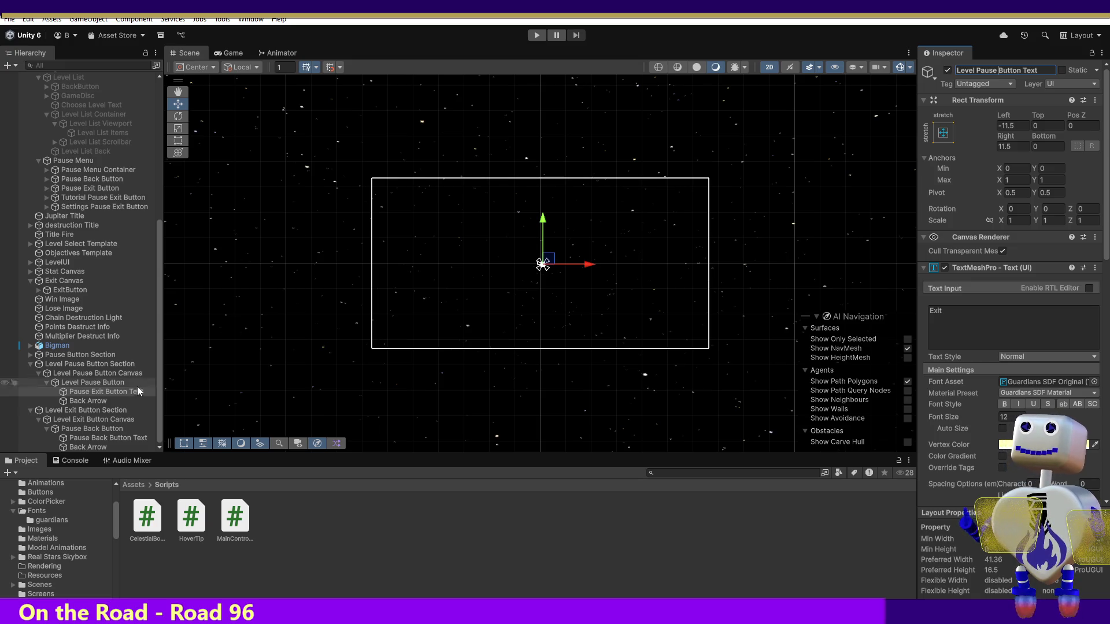
click(92, 401)
click(111, 401)
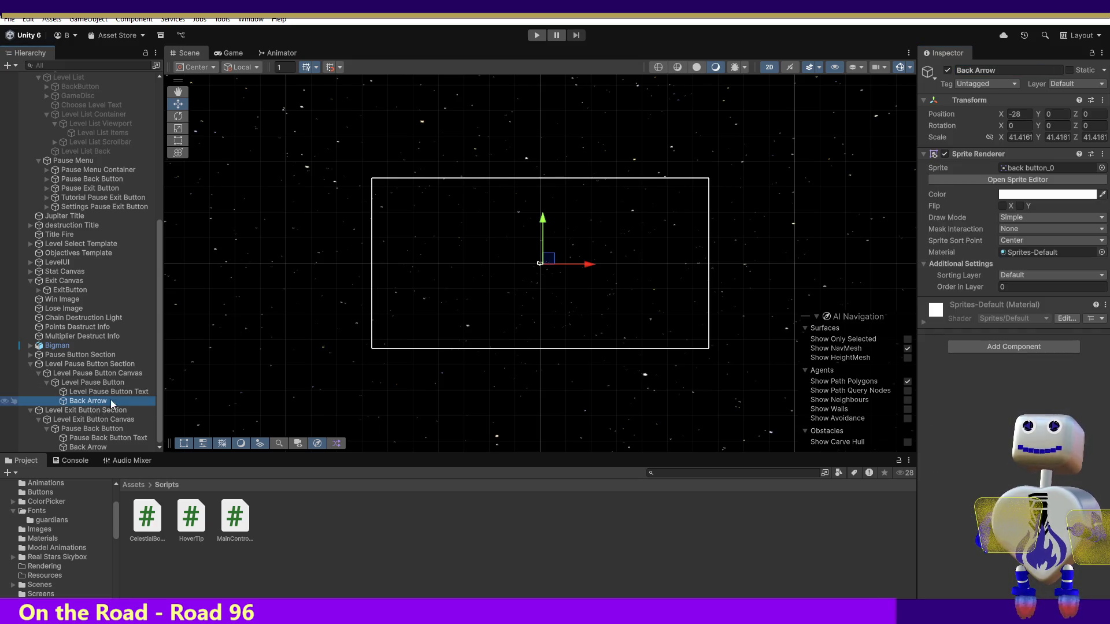
click(954, 69)
text(Level Pause)
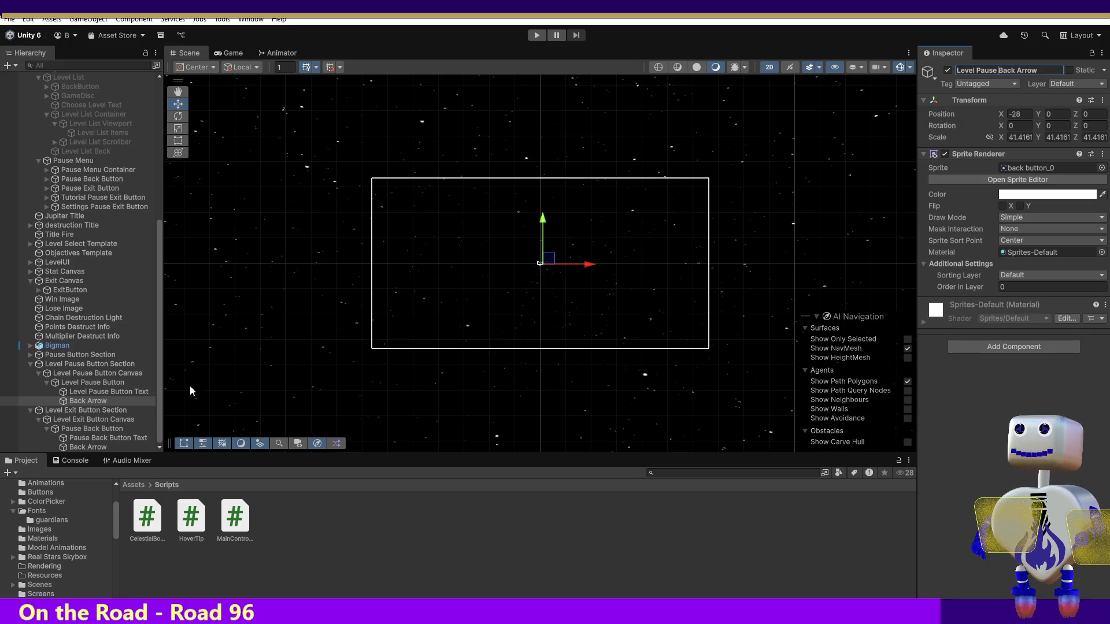
Step: Rename the exit section's Pause Back Button to Level Exit Button
click(106, 431)
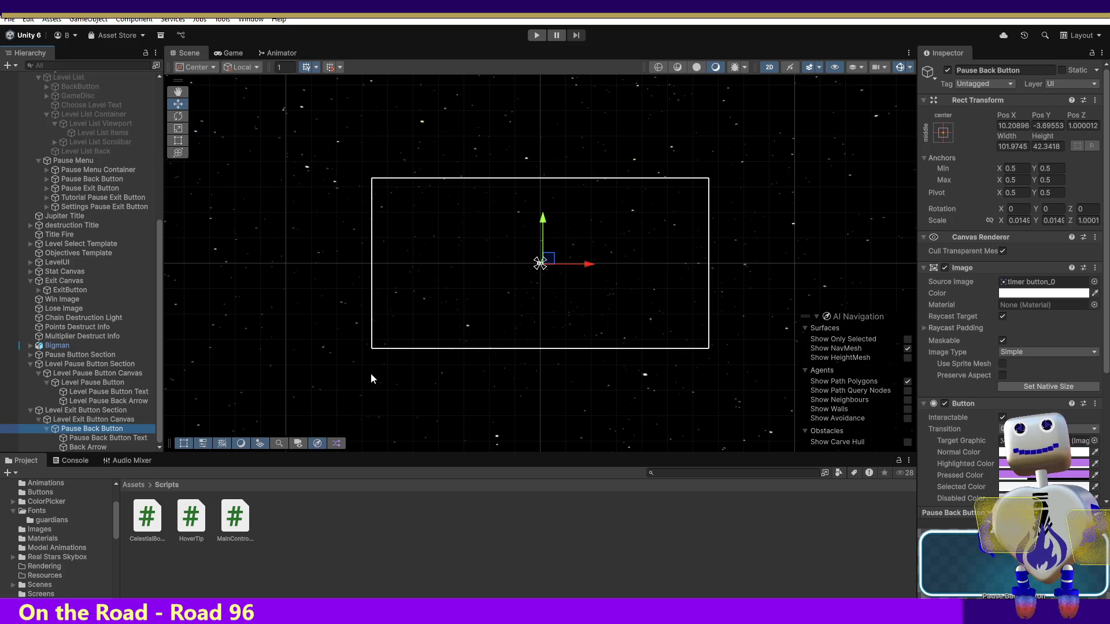
click(996, 70)
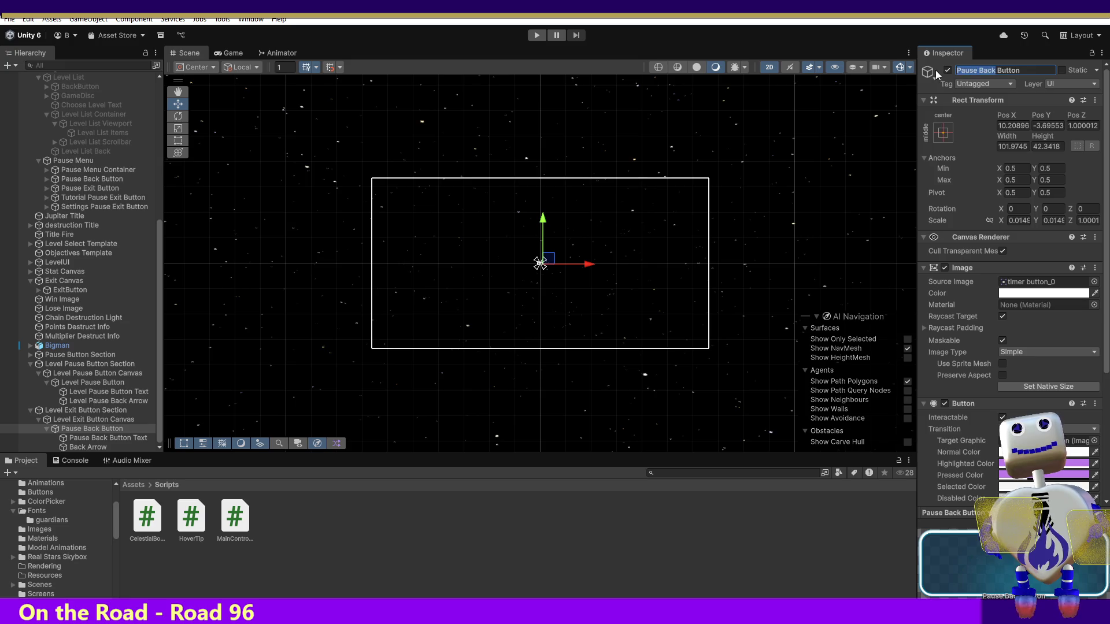
text(Level)
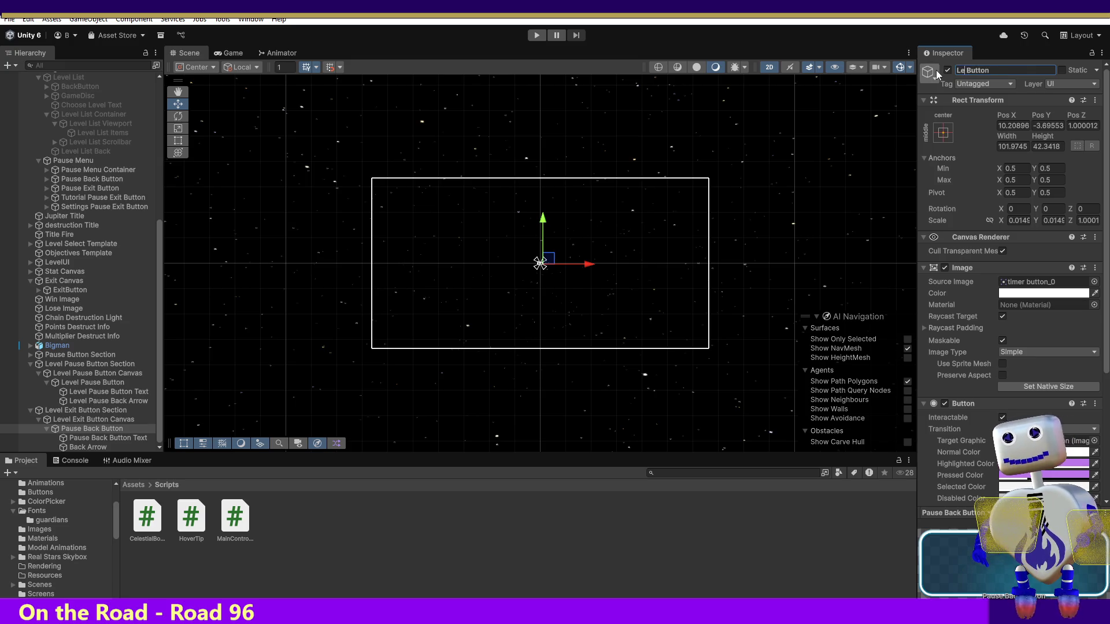
text( Exit)
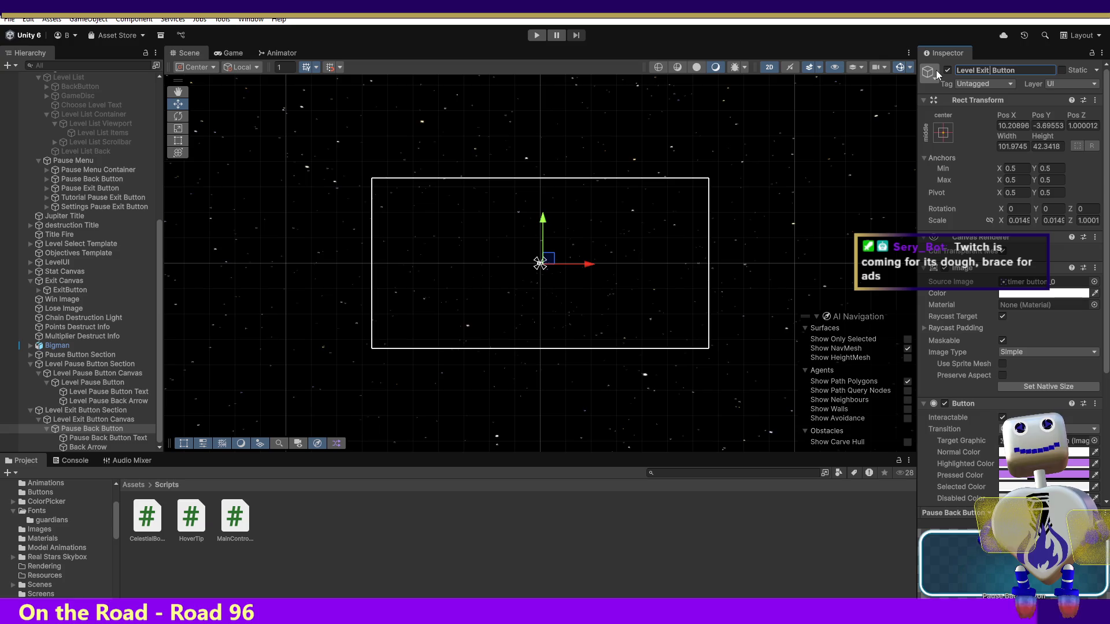
key(Return)
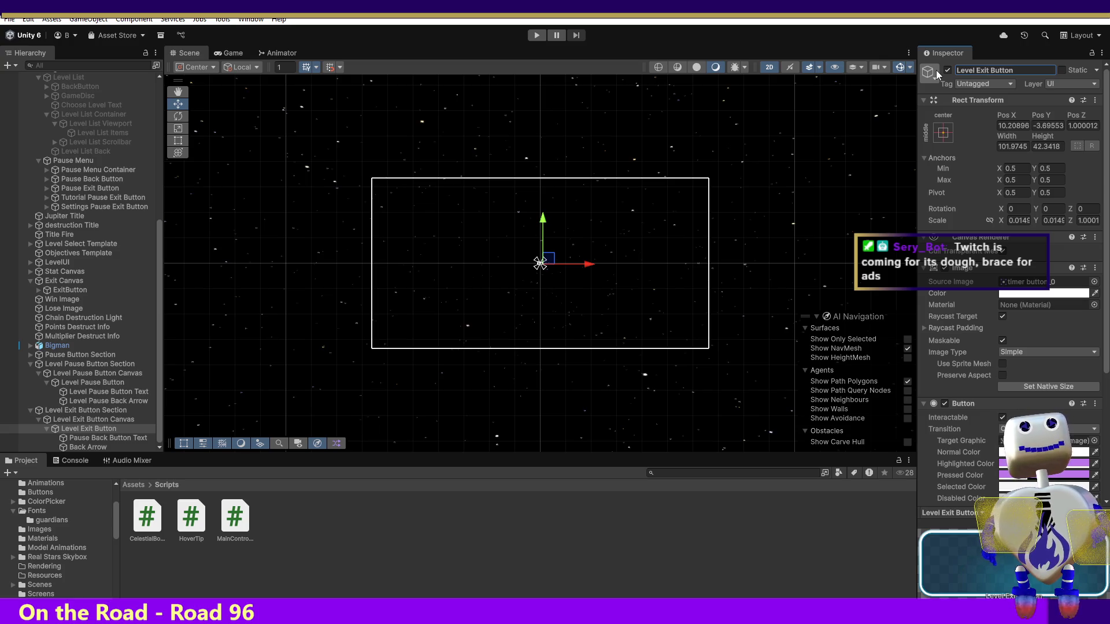
click(116, 437)
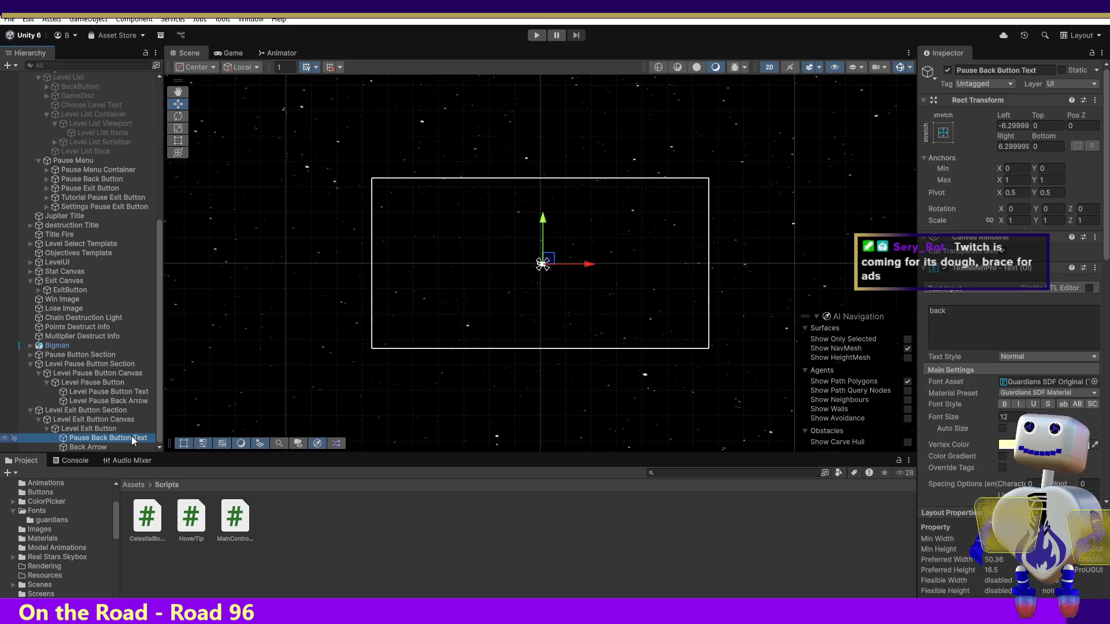
key(Left)
key(Left)
key(Left)
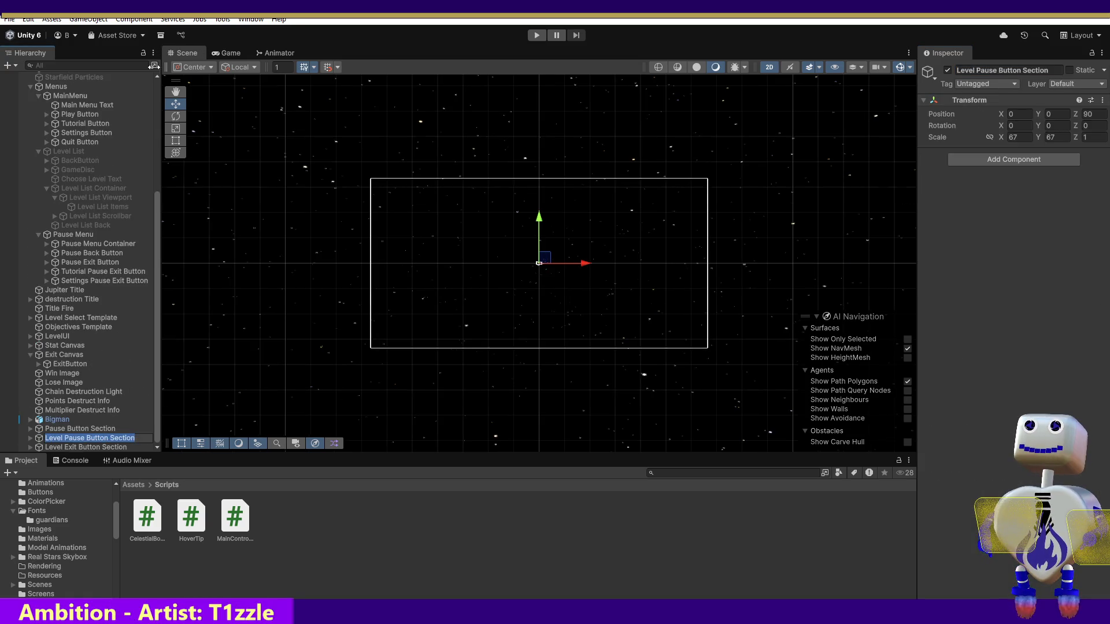
Step: Frame the scene view on the Main Camera to show the Celestial Crash menu
click(69, 89)
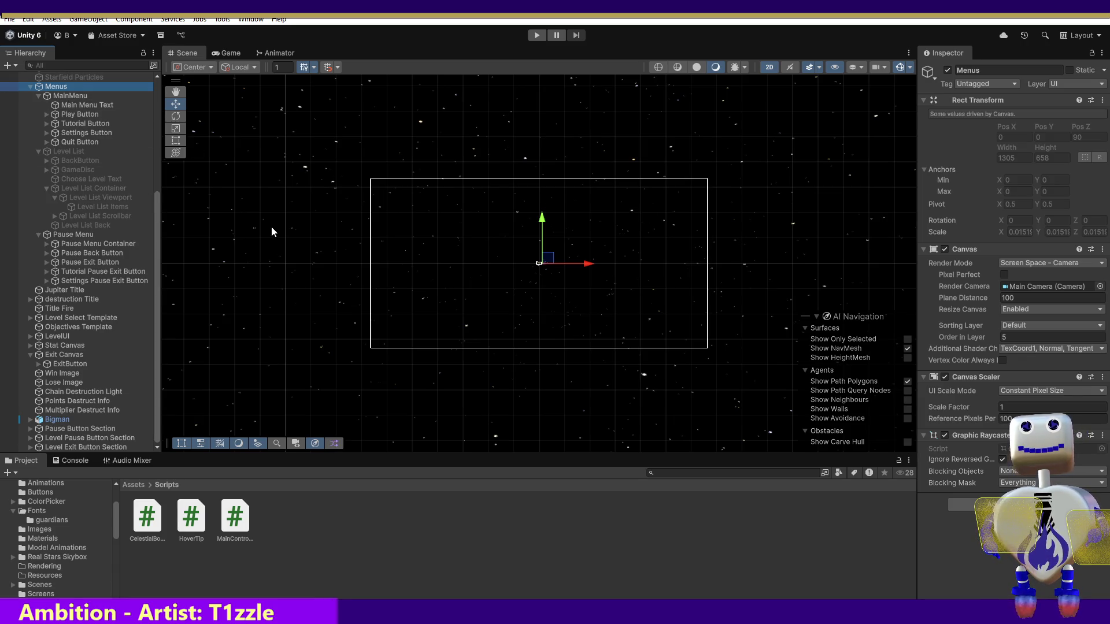
scroll(158, 224, up, 1)
drag(158, 219, 158, 72)
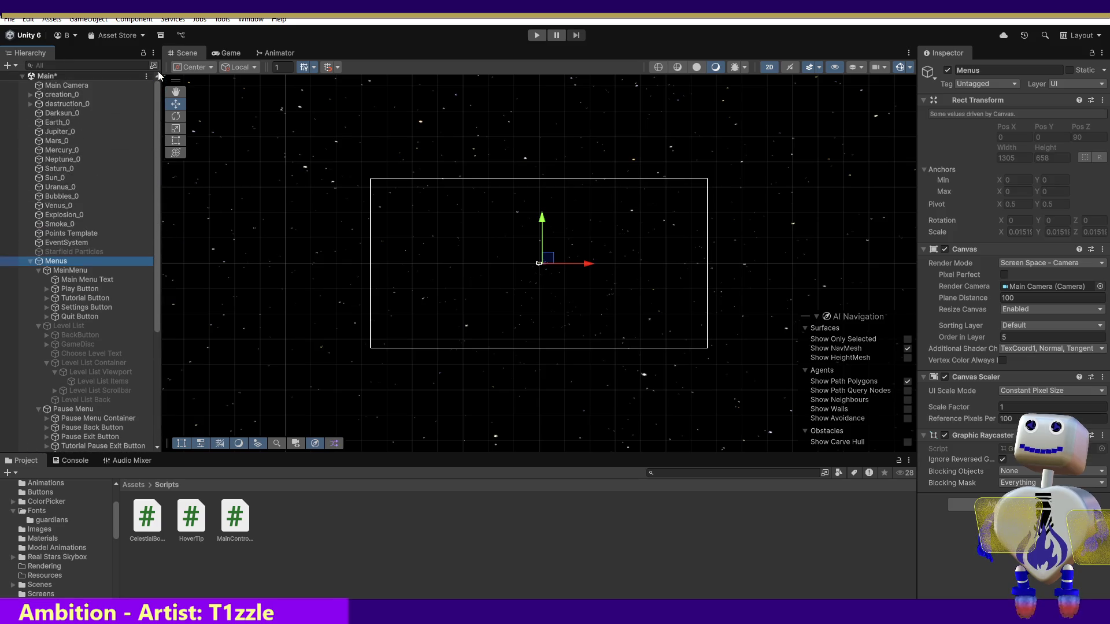
click(61, 86)
double_click(60, 85)
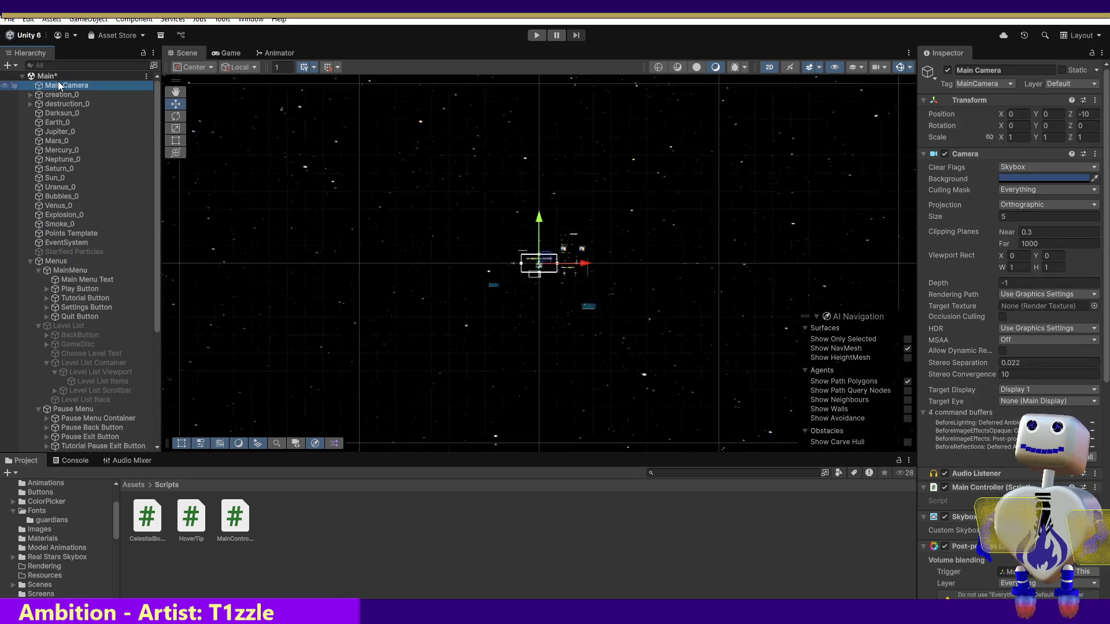
drag(157, 324, 169, 445)
Step: Try moving the Level Pause Button higher, then undo to keep its original position
click(117, 439)
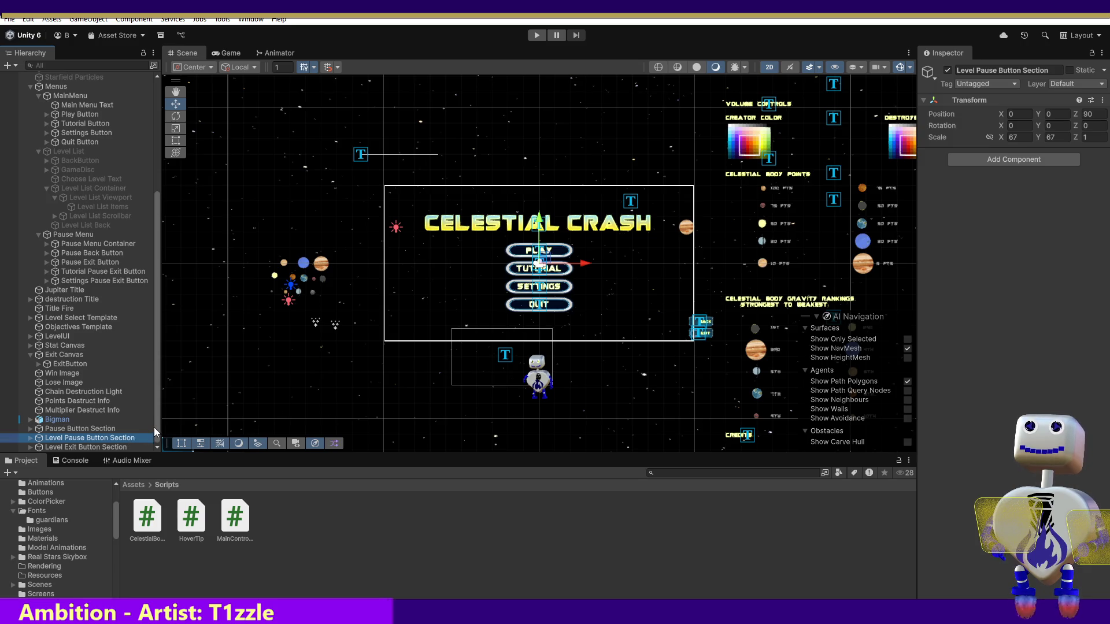
click(31, 438)
click(39, 448)
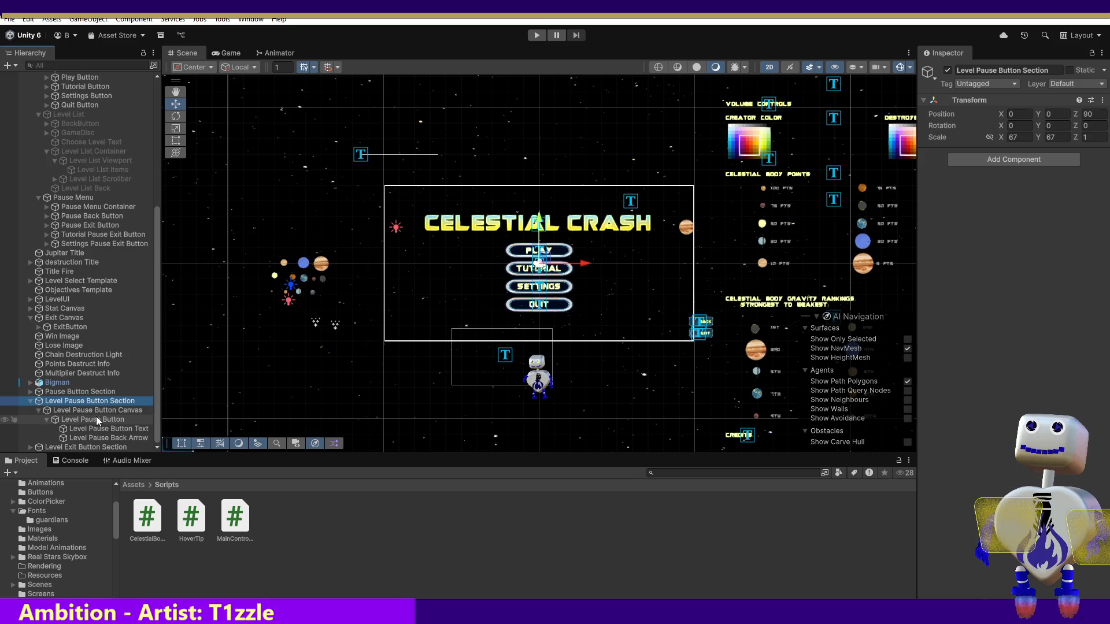
click(98, 411)
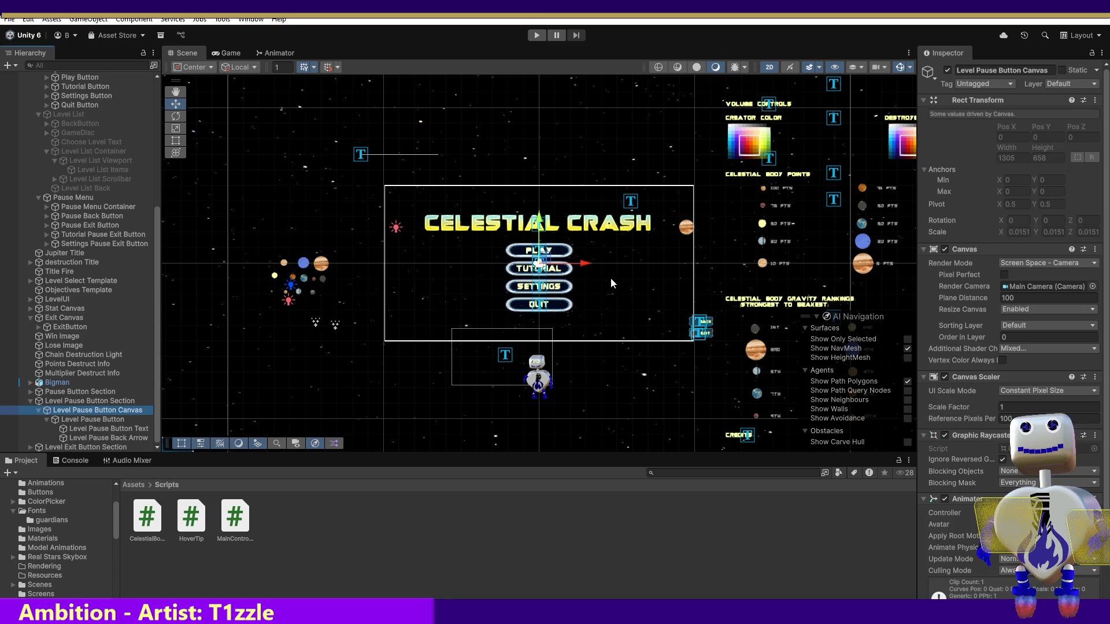
click(589, 264)
click(706, 324)
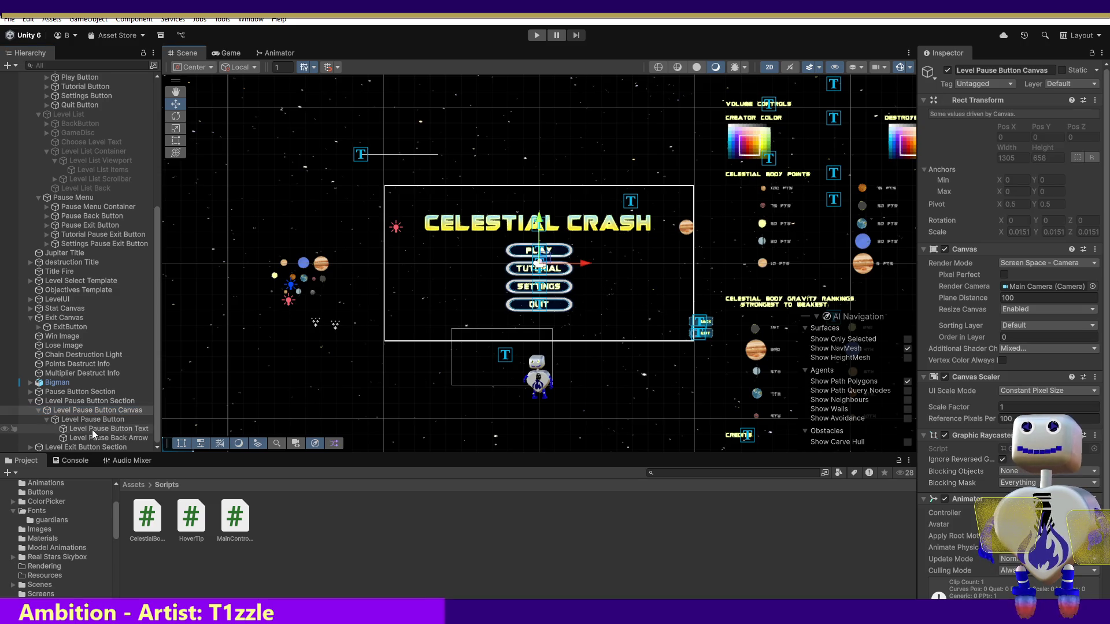
drag(715, 325, 714, 278)
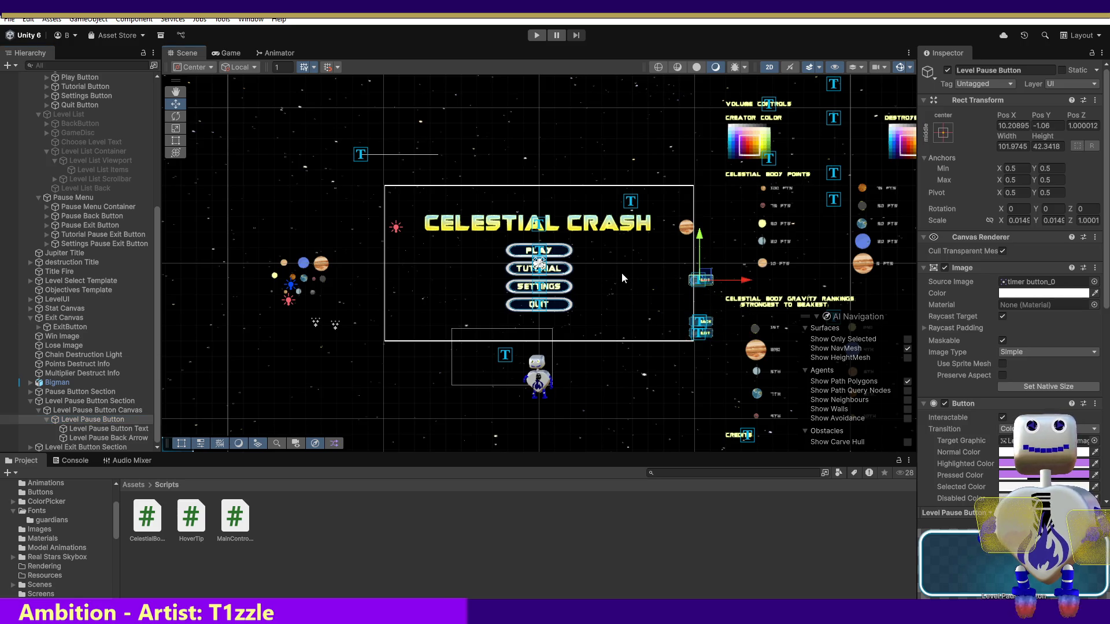
key(ctrl+z)
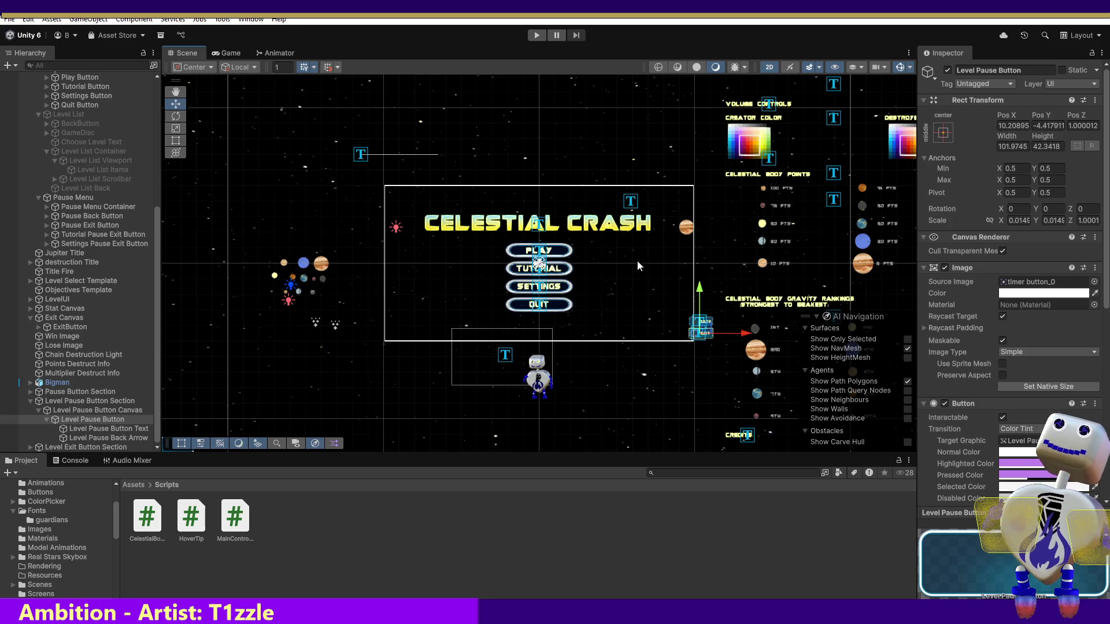
Step: Collapse Level Pause Button Section and select it with Level Exit Button Section
click(29, 401)
click(117, 439)
ctrl+click(115, 448)
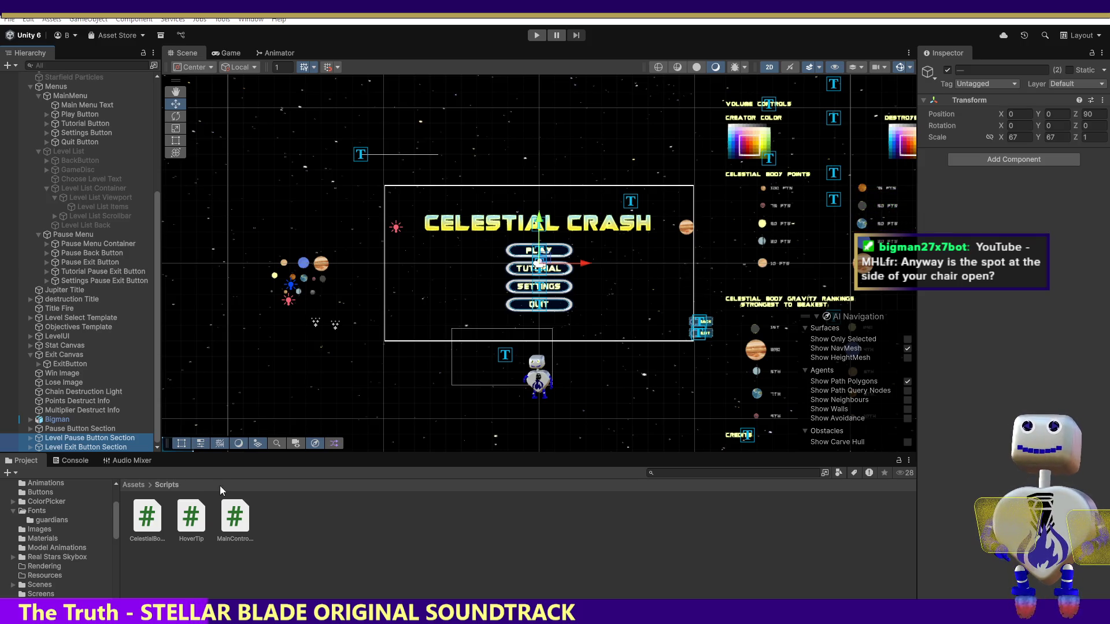
click(107, 437)
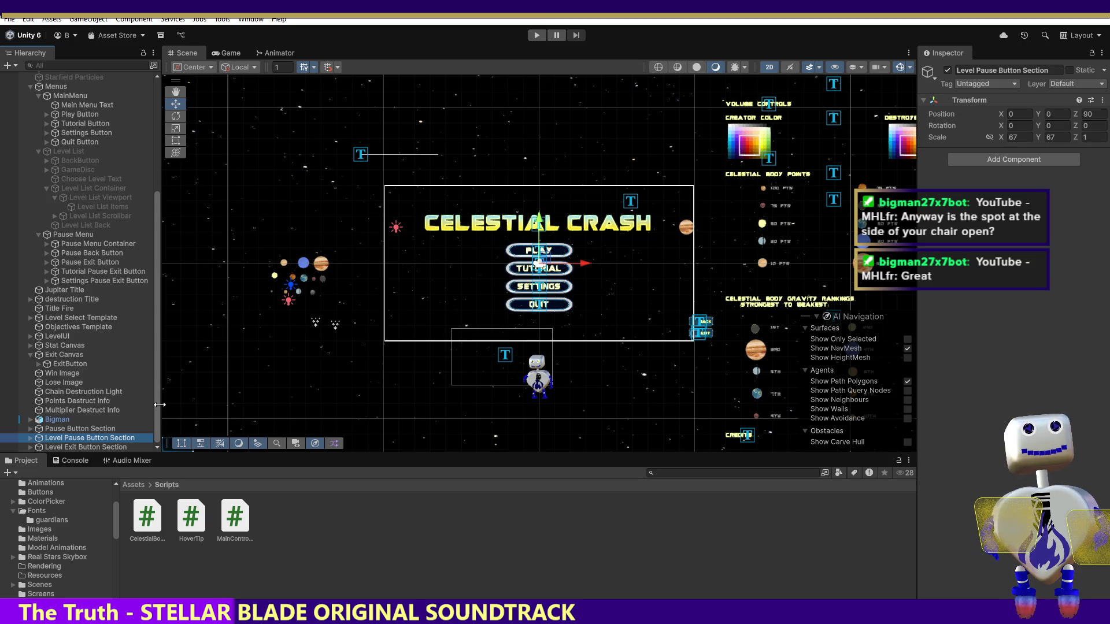
Step: Check Level Pause Button and its text, then select the old Pause Button in Pause Button Section
click(29, 438)
scroll(155, 417, down, 2)
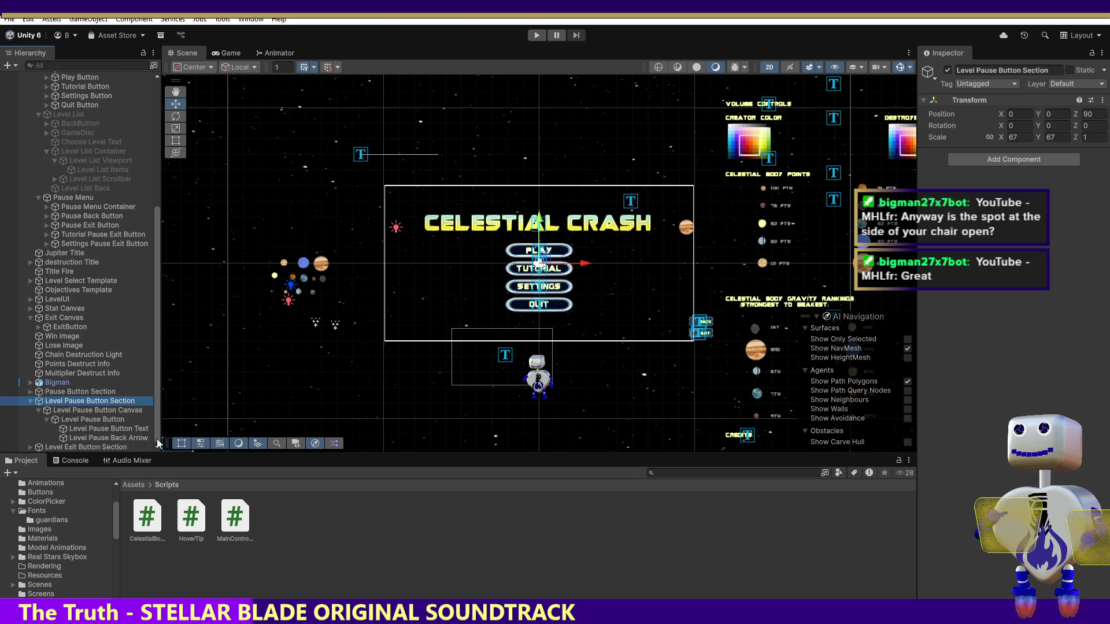
click(111, 430)
click(105, 421)
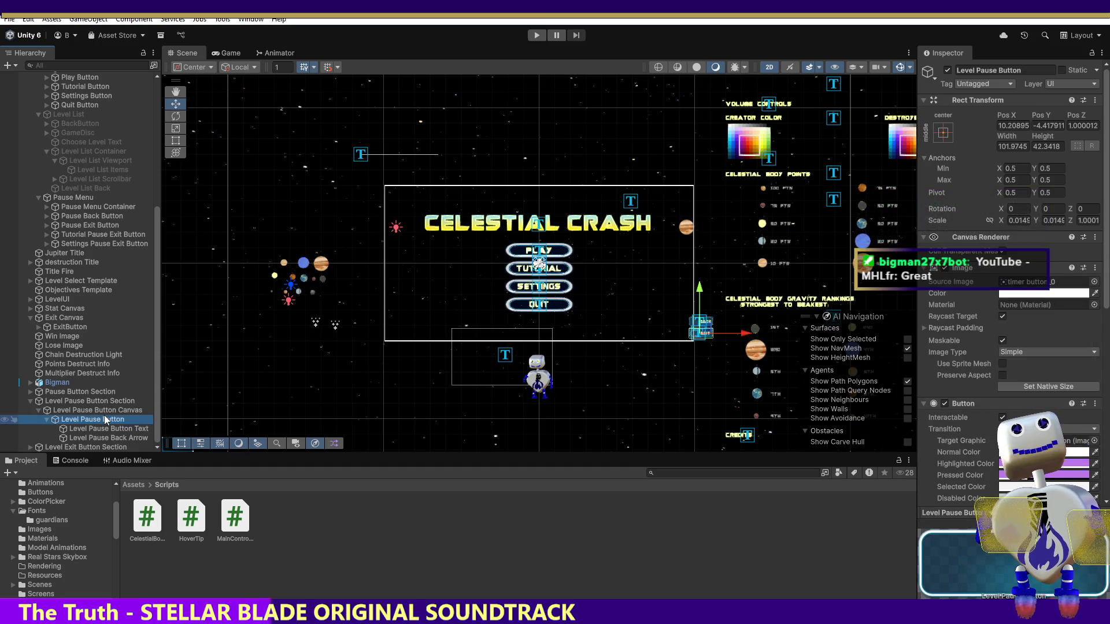
click(69, 391)
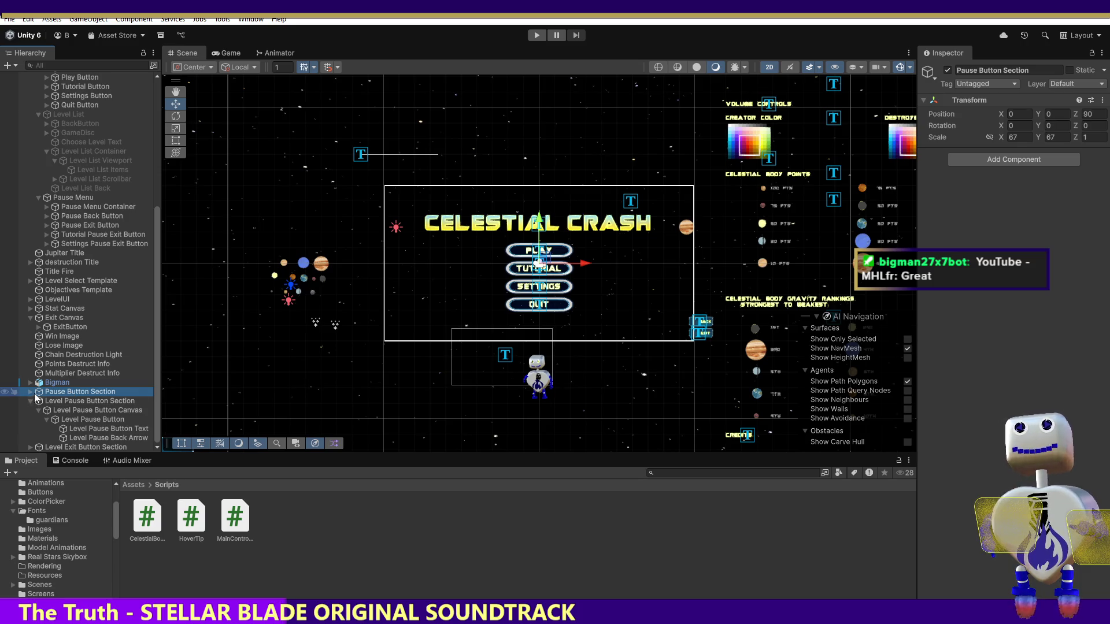
click(30, 392)
click(67, 410)
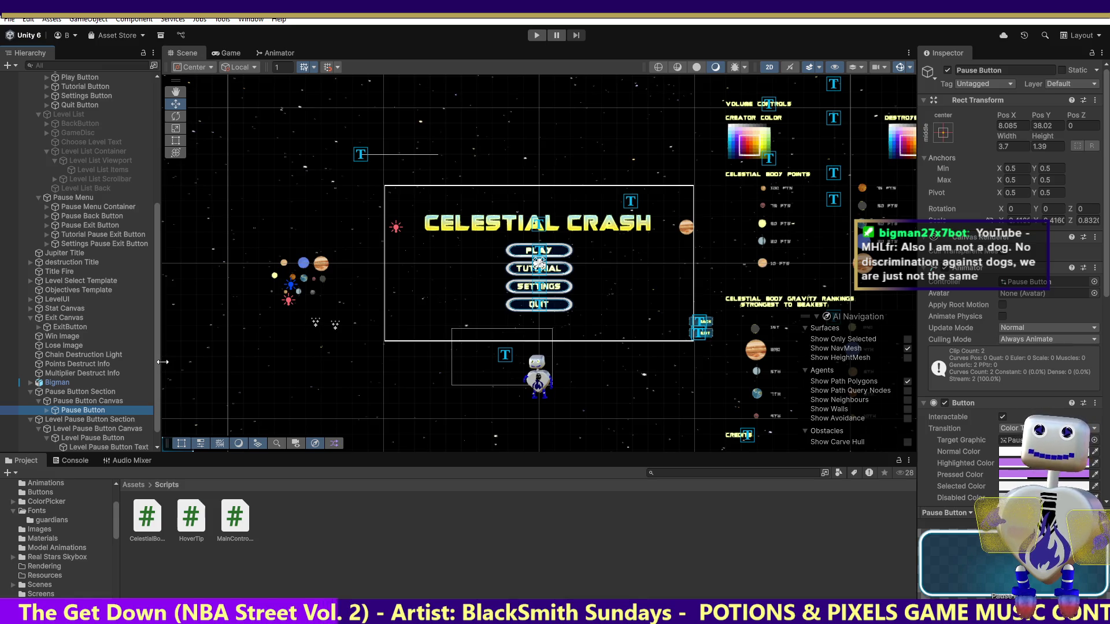
Step: Collapse the Level Pause Button Section and expand the Pause Button Section in the Hierarchy
click(85, 438)
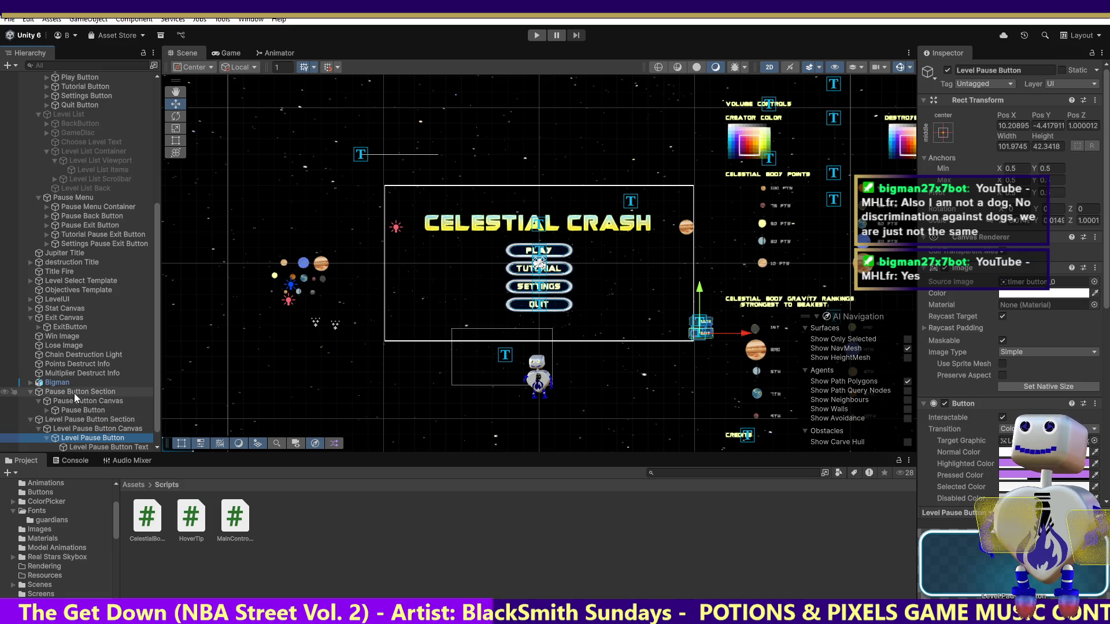
click(68, 419)
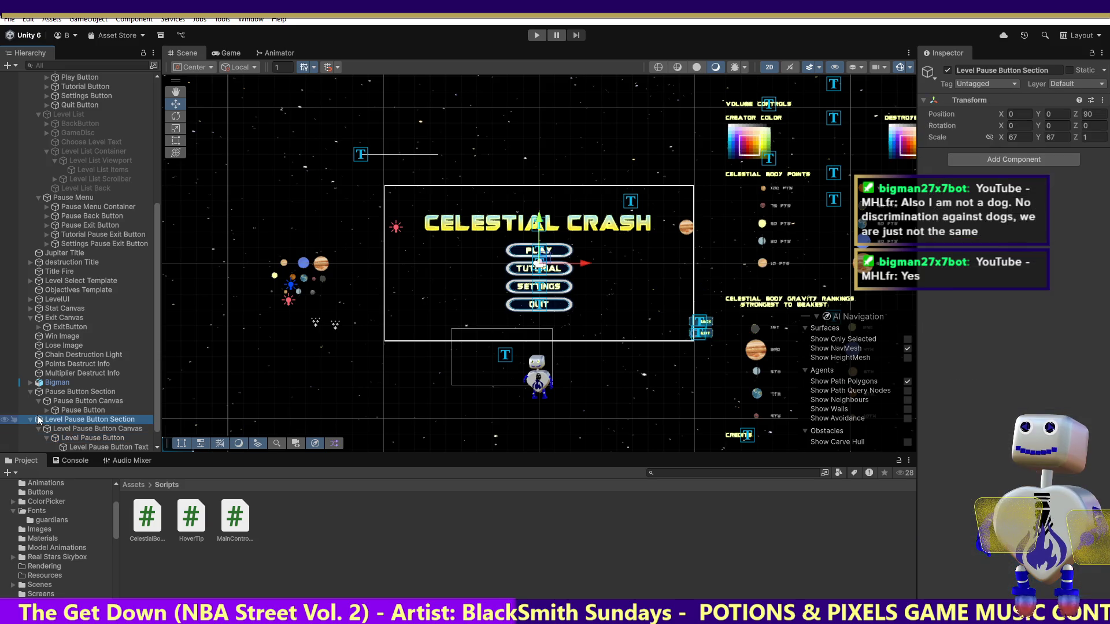
click(30, 423)
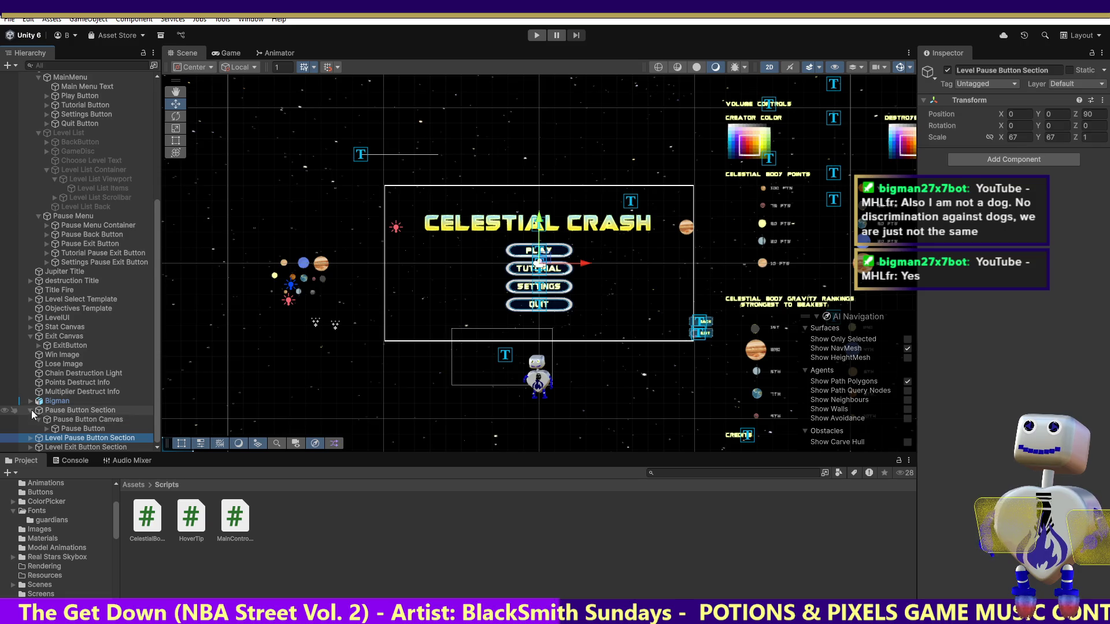
click(30, 410)
click(68, 429)
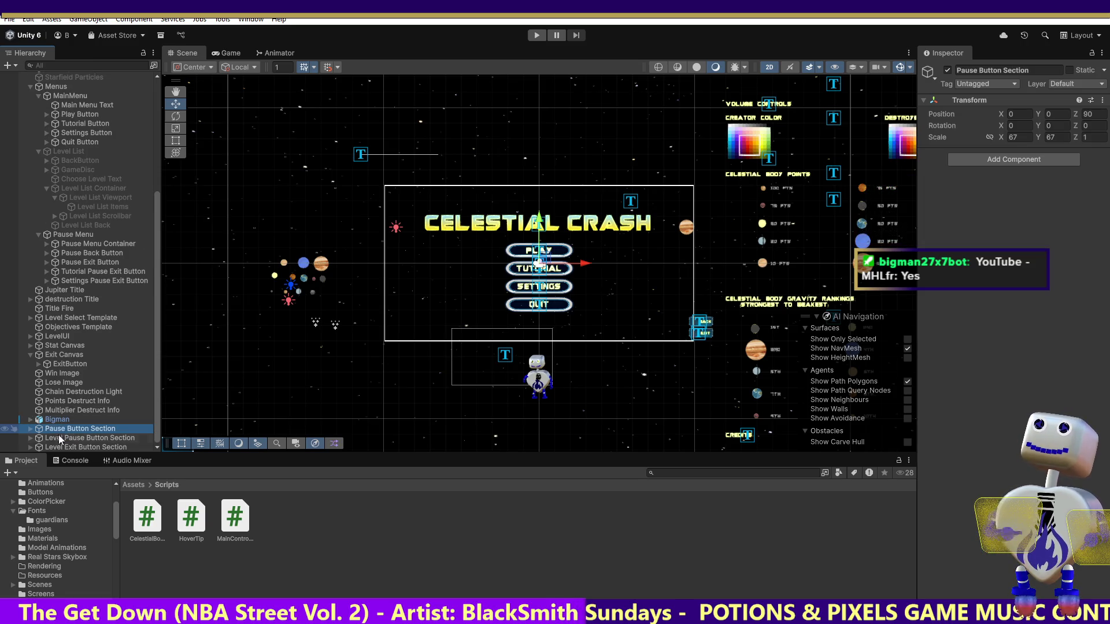
click(29, 429)
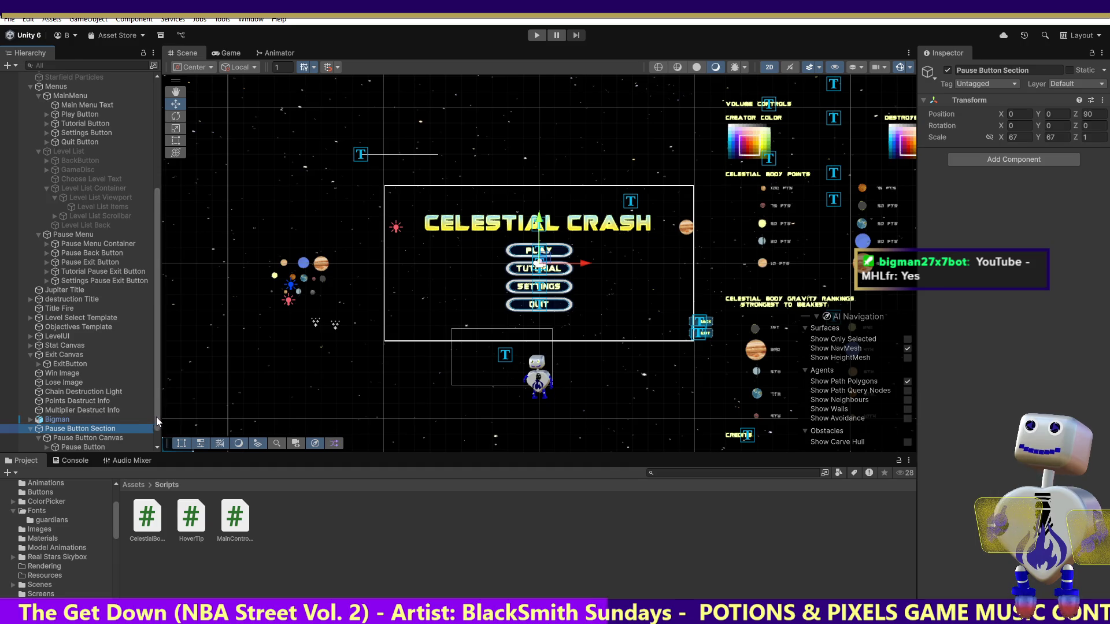
Step: Check the old Pause Button's Pos X, then expand the Level Pause Button Section
drag(155, 417, 158, 432)
click(67, 428)
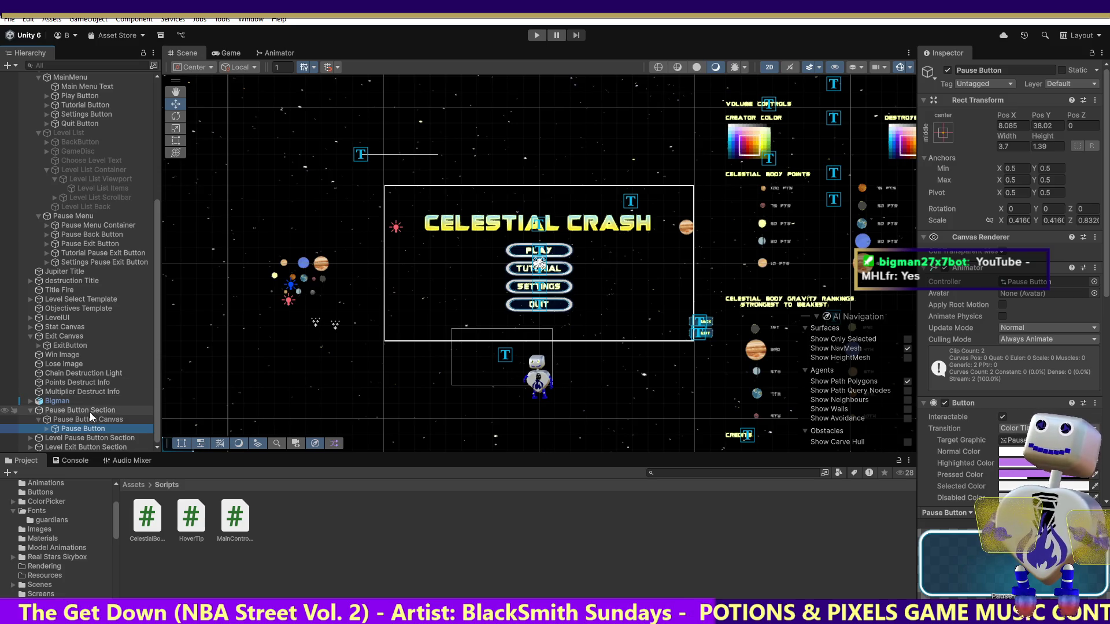
click(1008, 126)
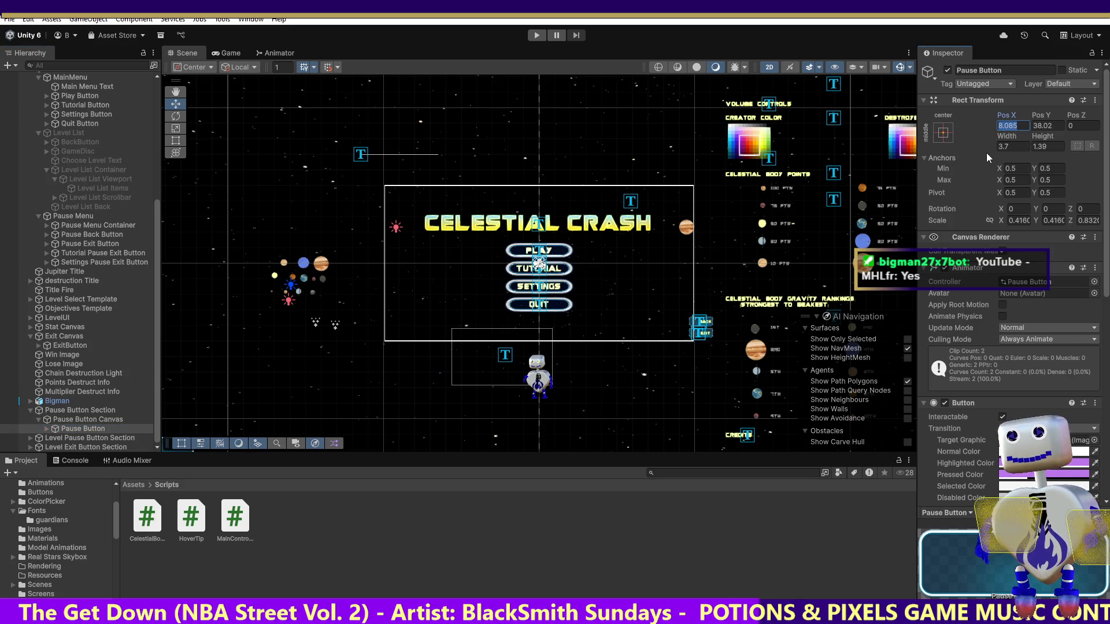
click(102, 439)
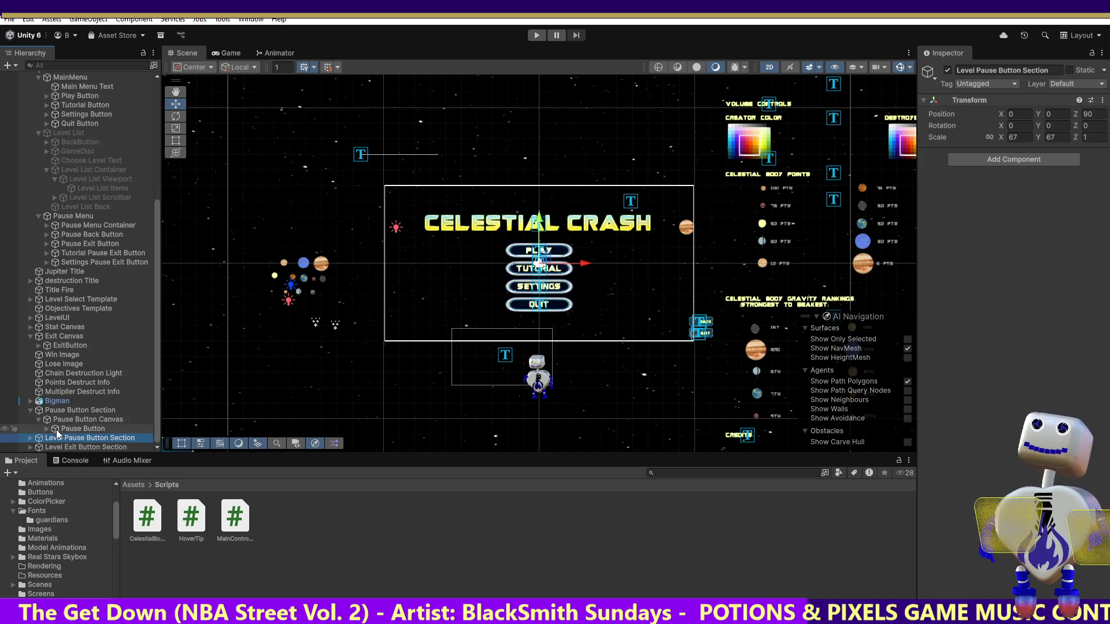
click(30, 437)
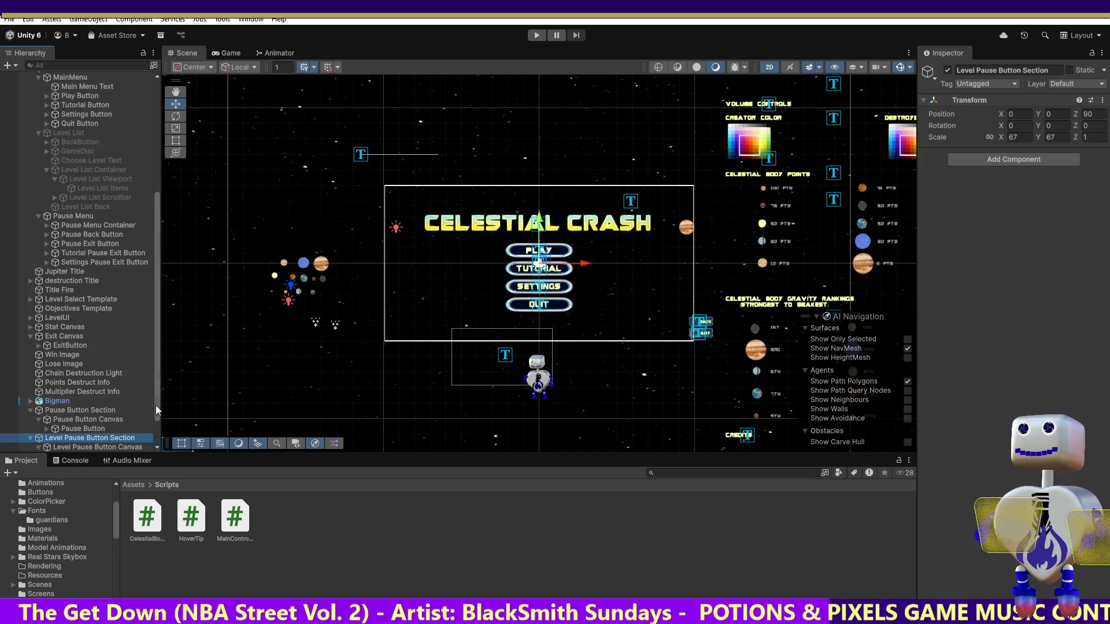
scroll(155, 422, down, 2)
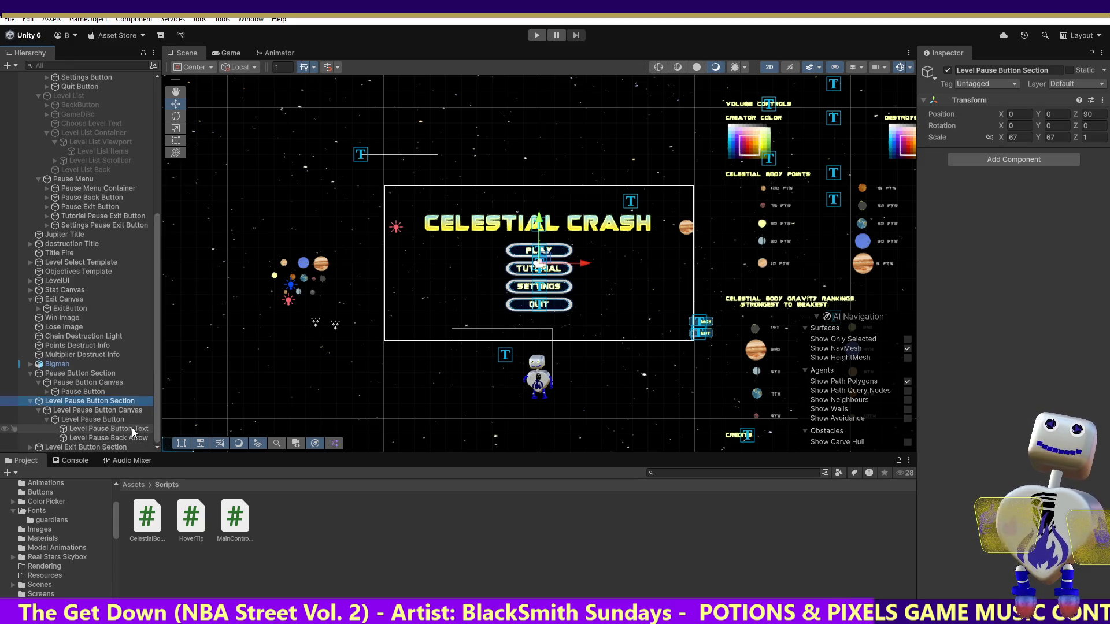
Step: Move the Level Pause Button to Pos X 8.085
click(134, 430)
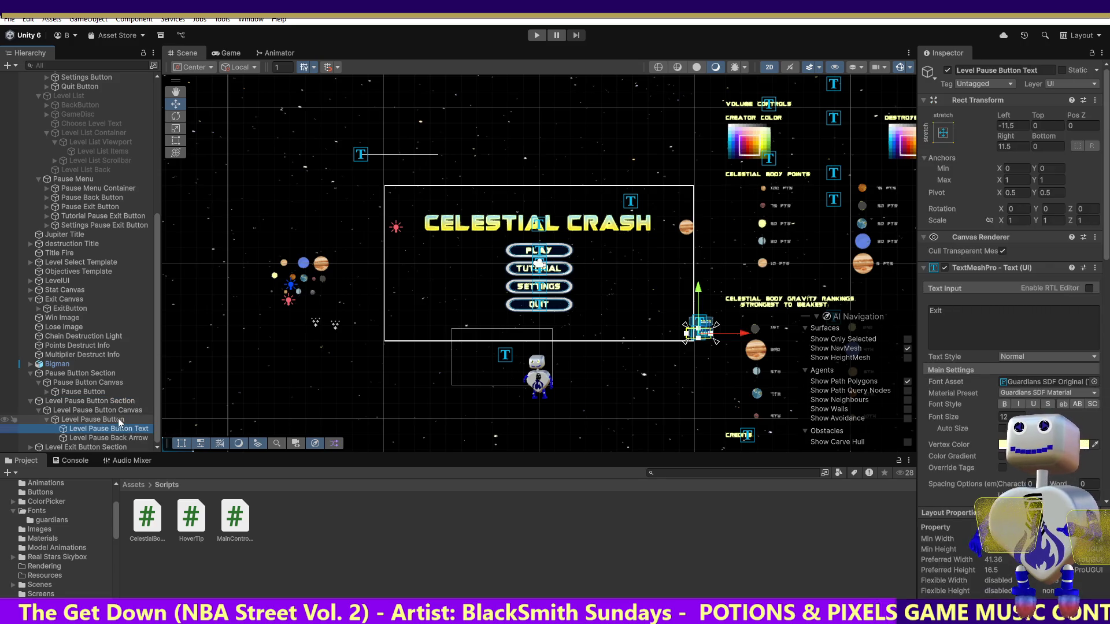
click(118, 419)
drag(1016, 126, 974, 166)
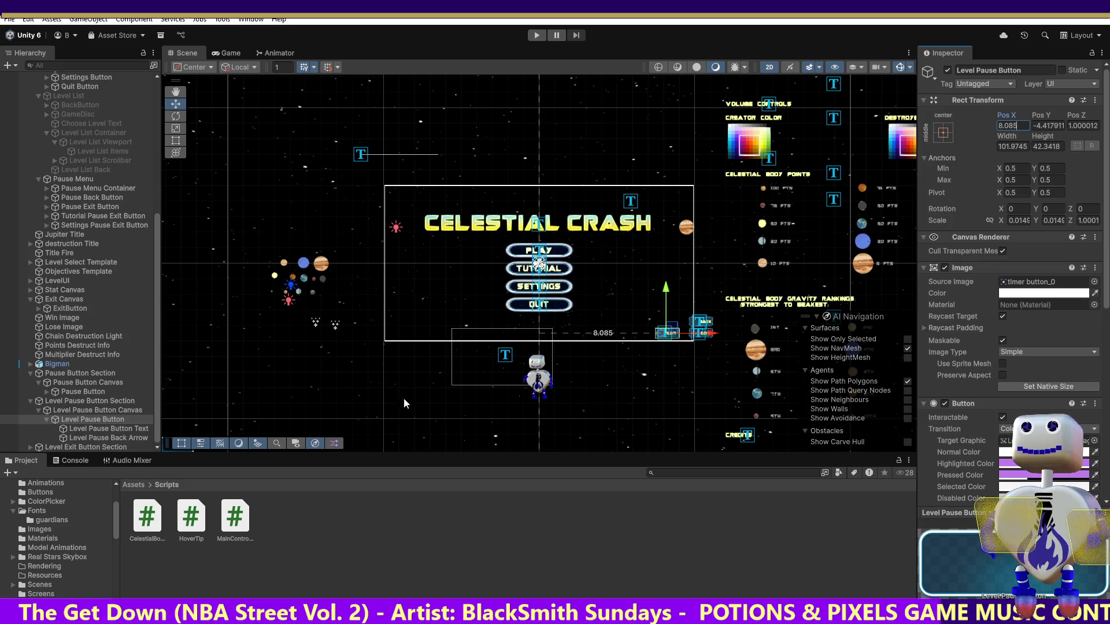
click(30, 446)
scroll(157, 401, down, 3)
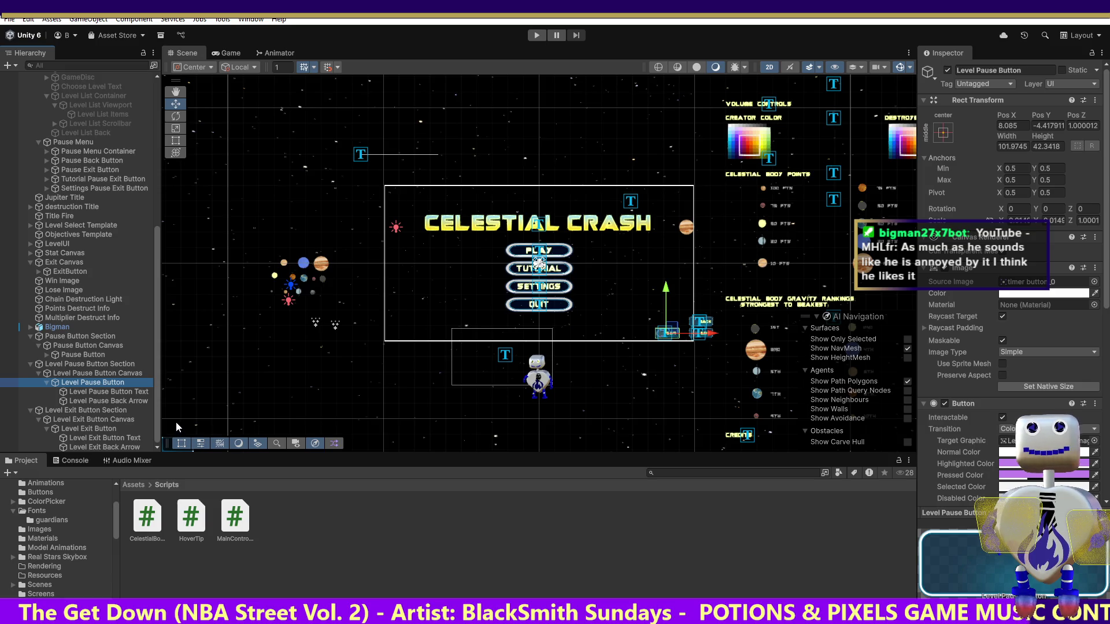
Step: Set the Level Exit Button's Pos X to 8.085
click(93, 430)
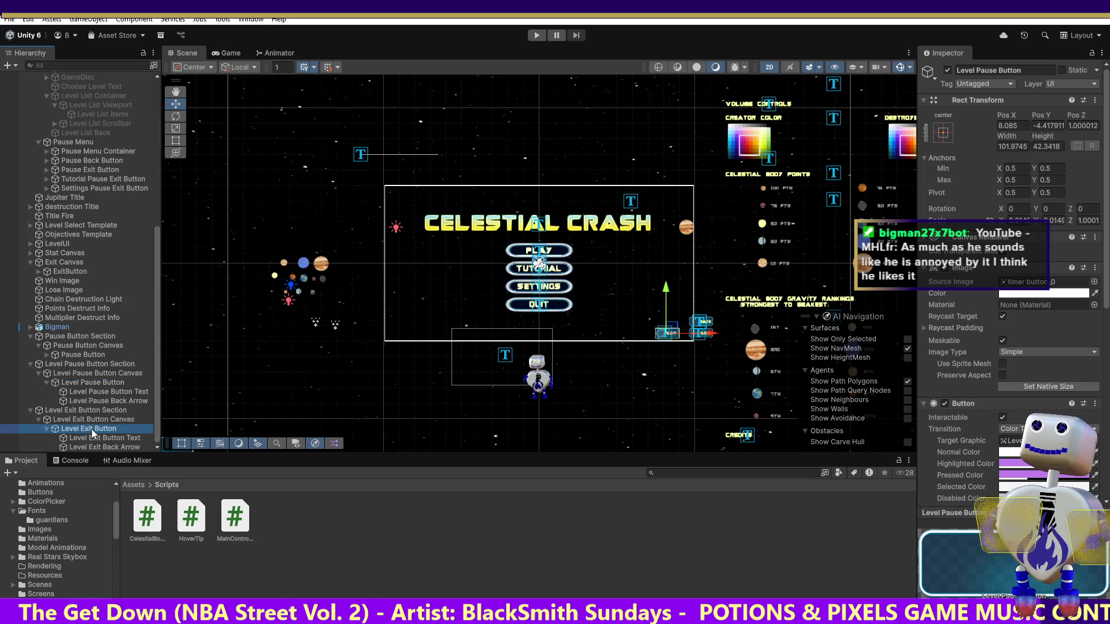
double_click(1004, 126)
text(8.085)
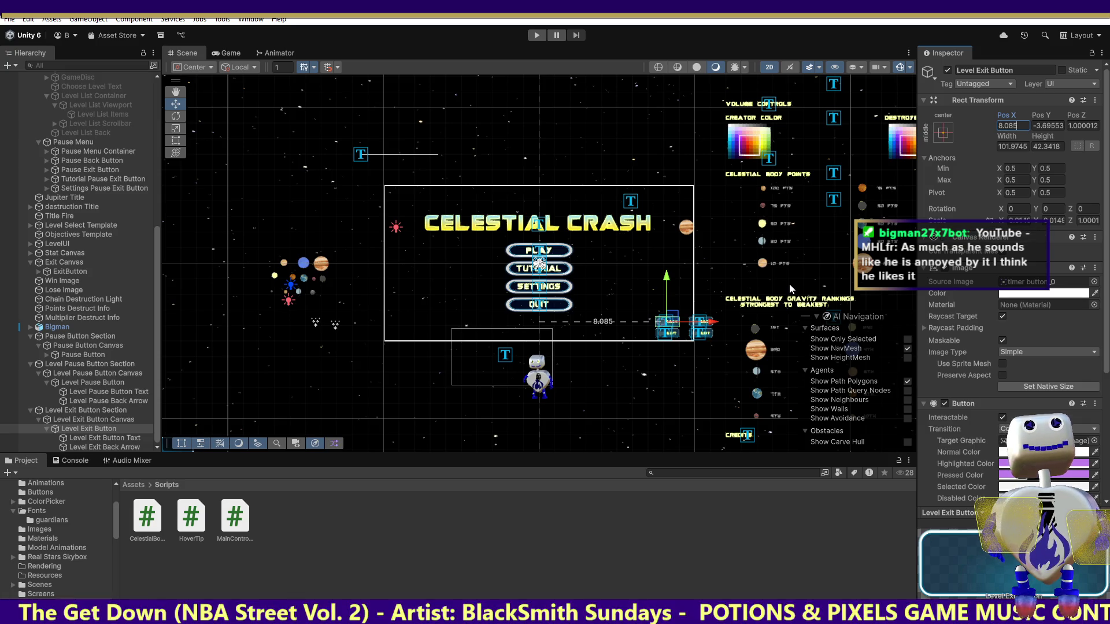
click(1040, 146)
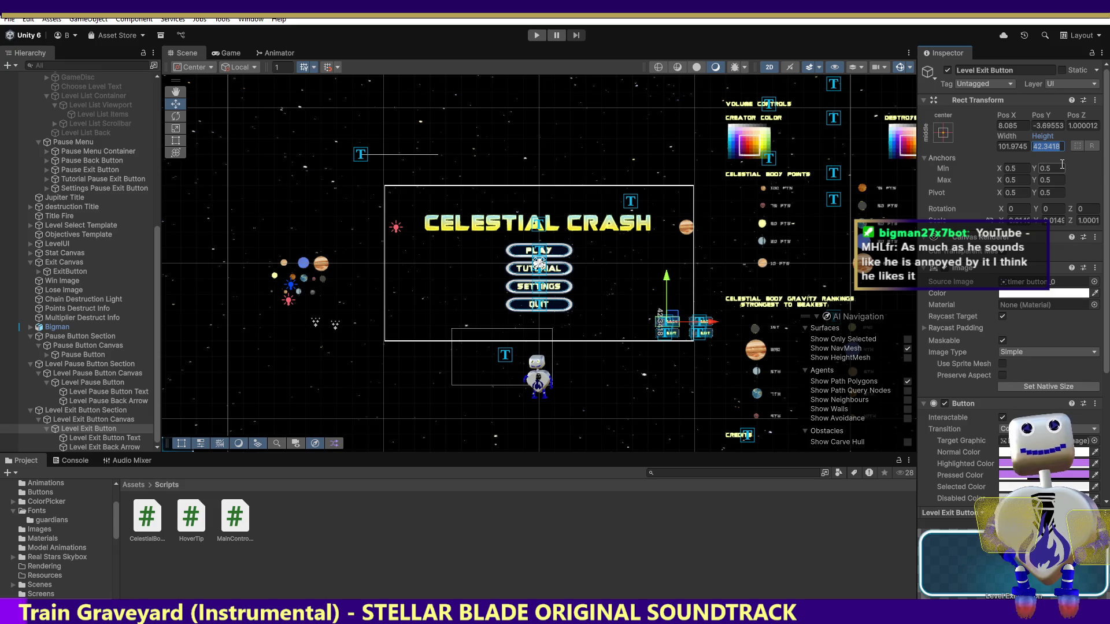
click(98, 409)
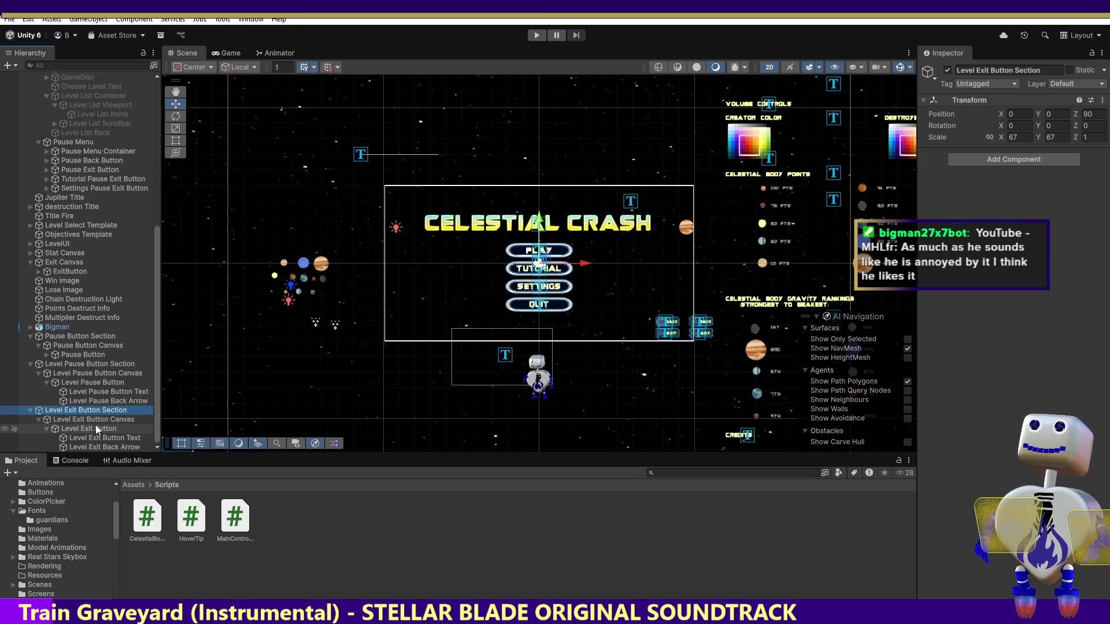
click(97, 428)
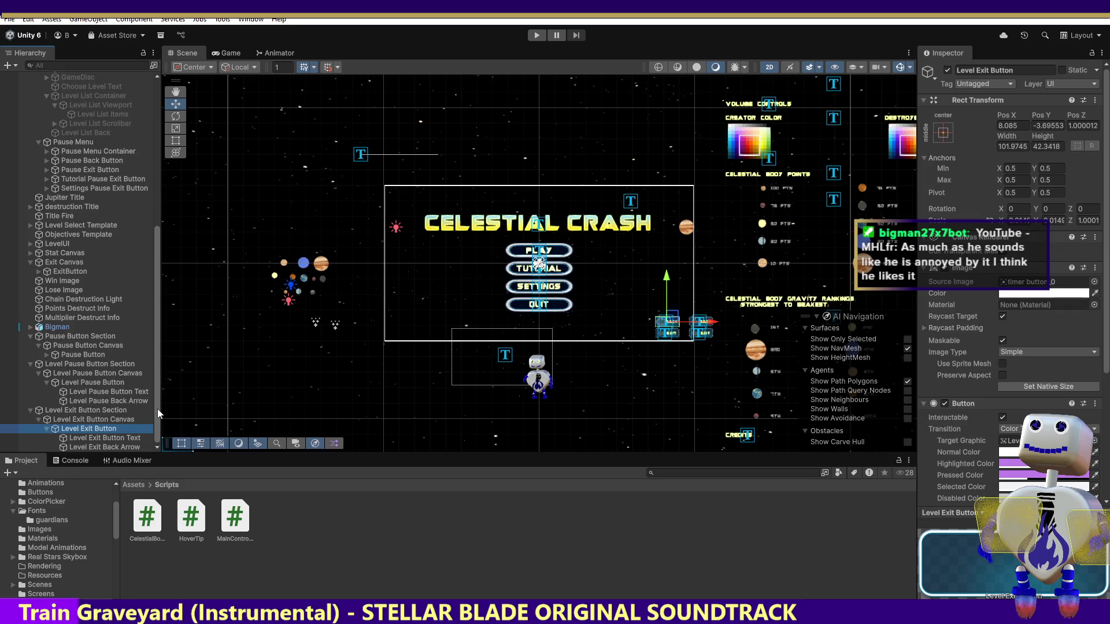
scroll(29, 411, up, 2)
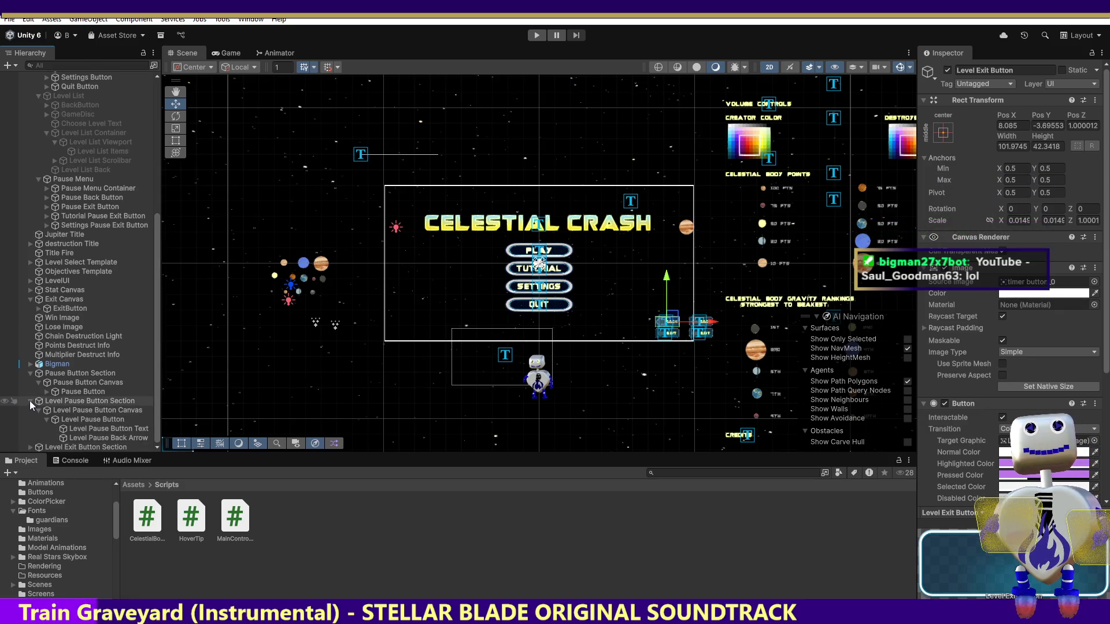
click(30, 400)
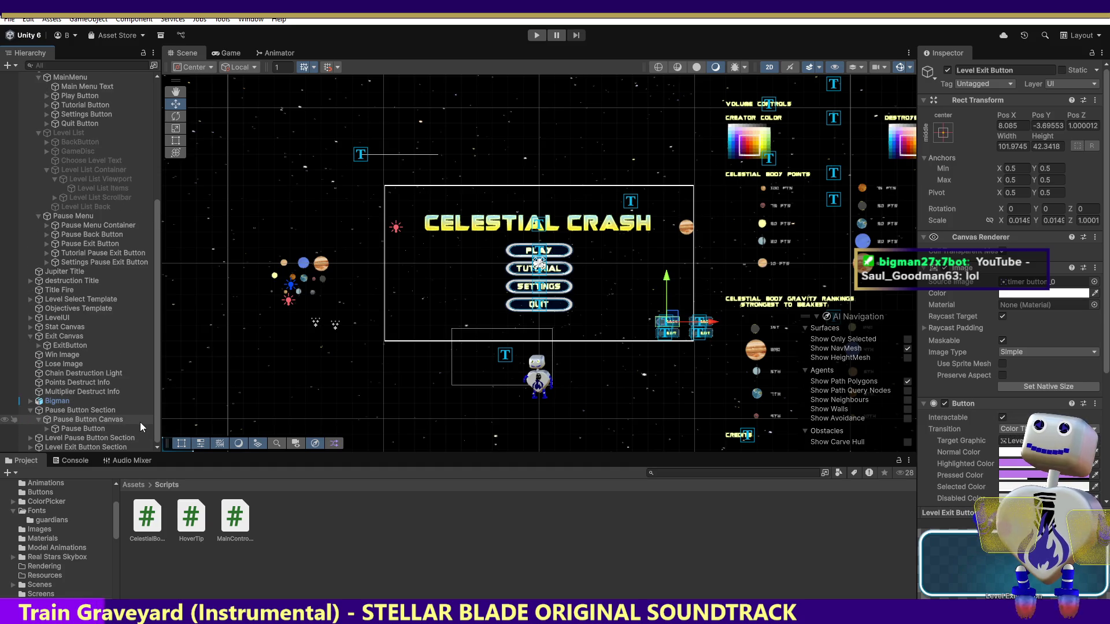
click(51, 438)
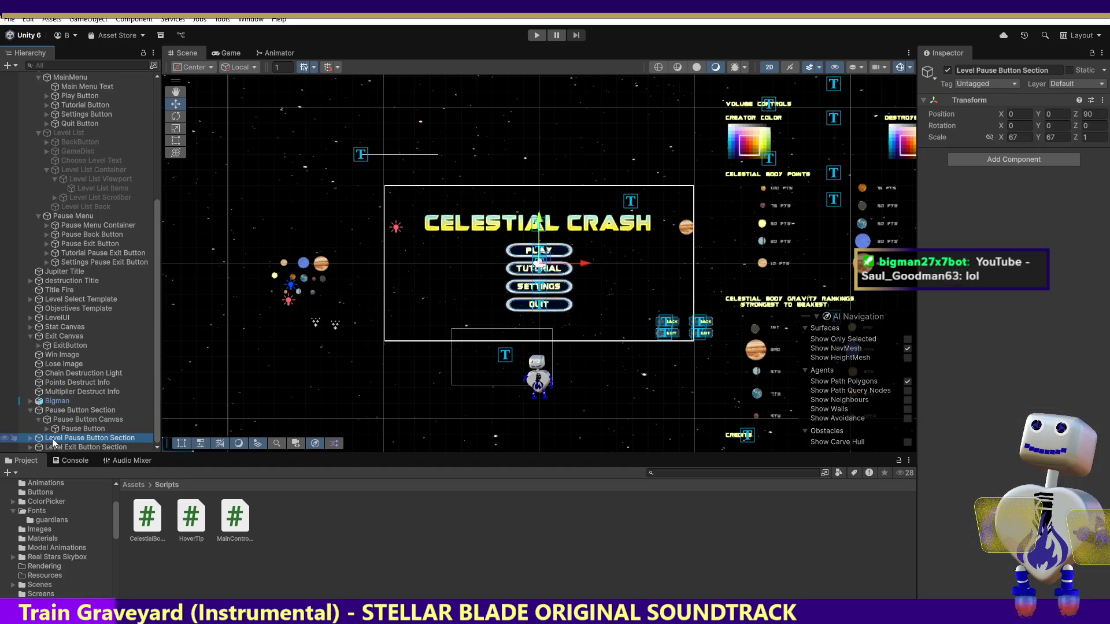
click(30, 411)
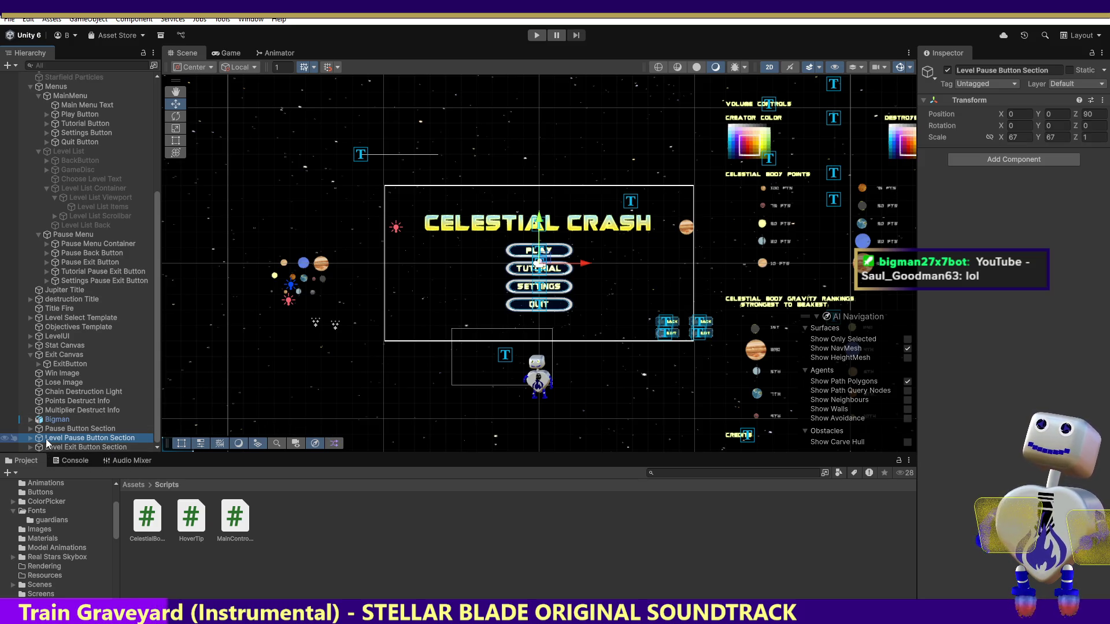
click(81, 446)
click(81, 438)
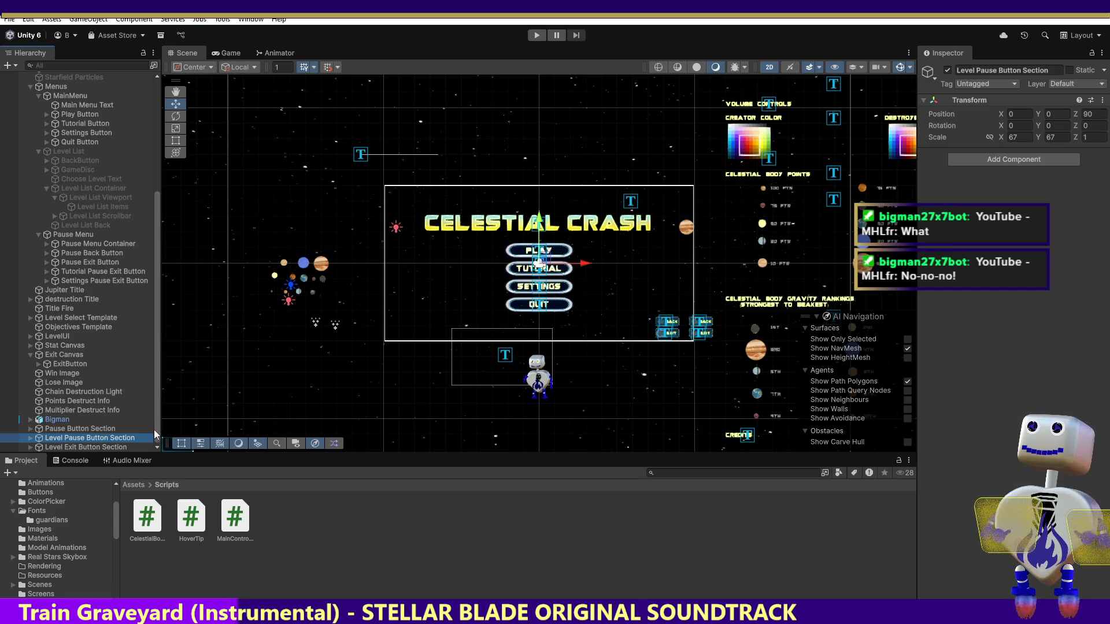
click(28, 439)
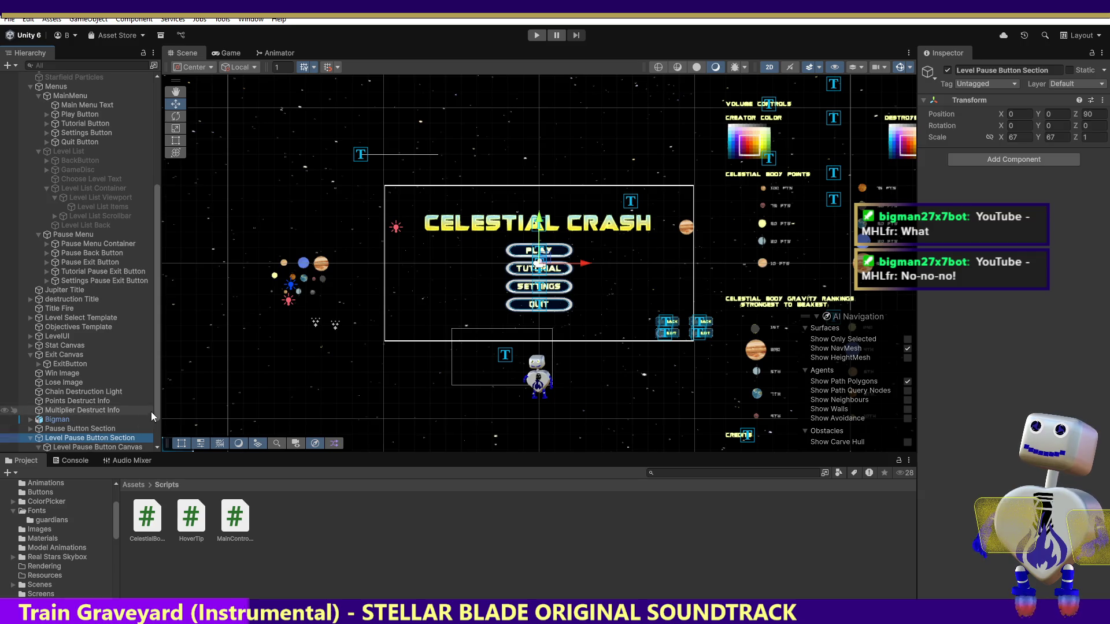
scroll(155, 409, down, 2)
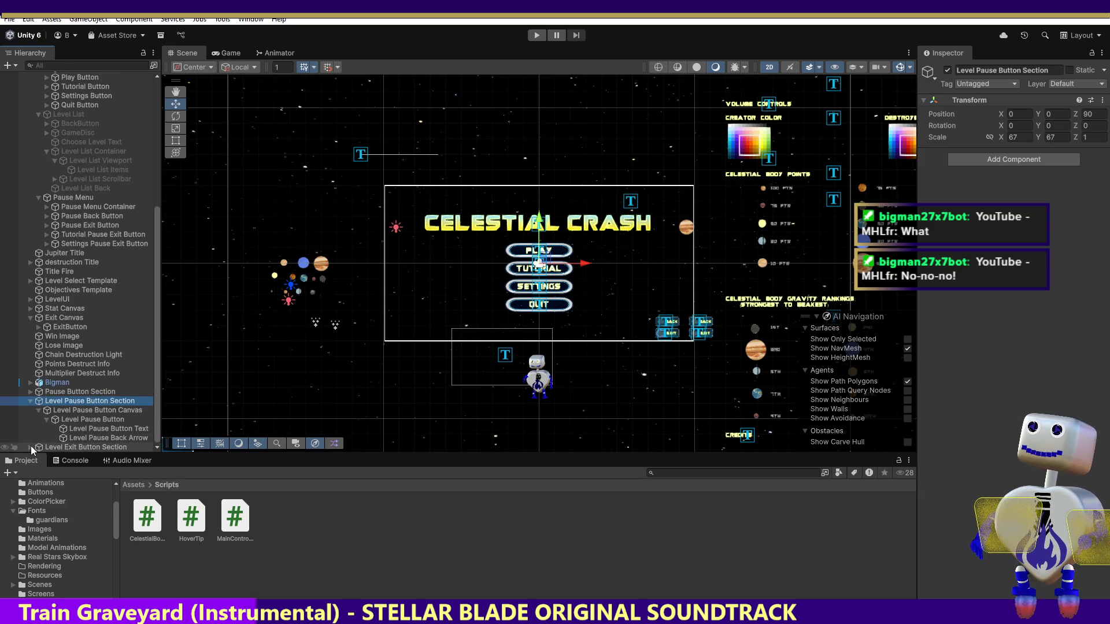
scroll(152, 398, down, 2)
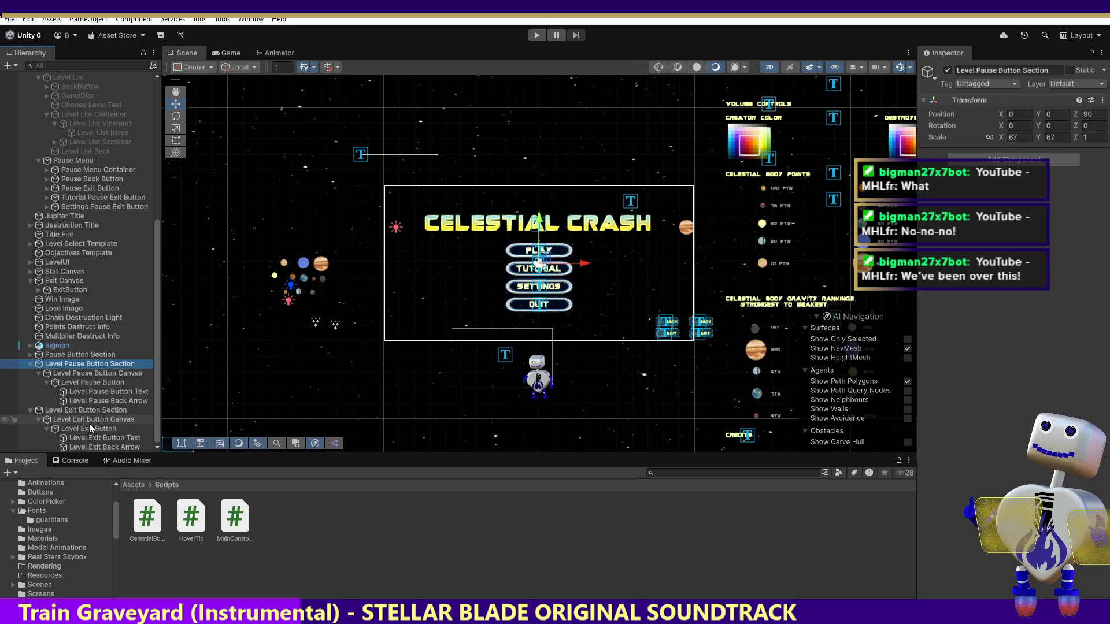
click(77, 411)
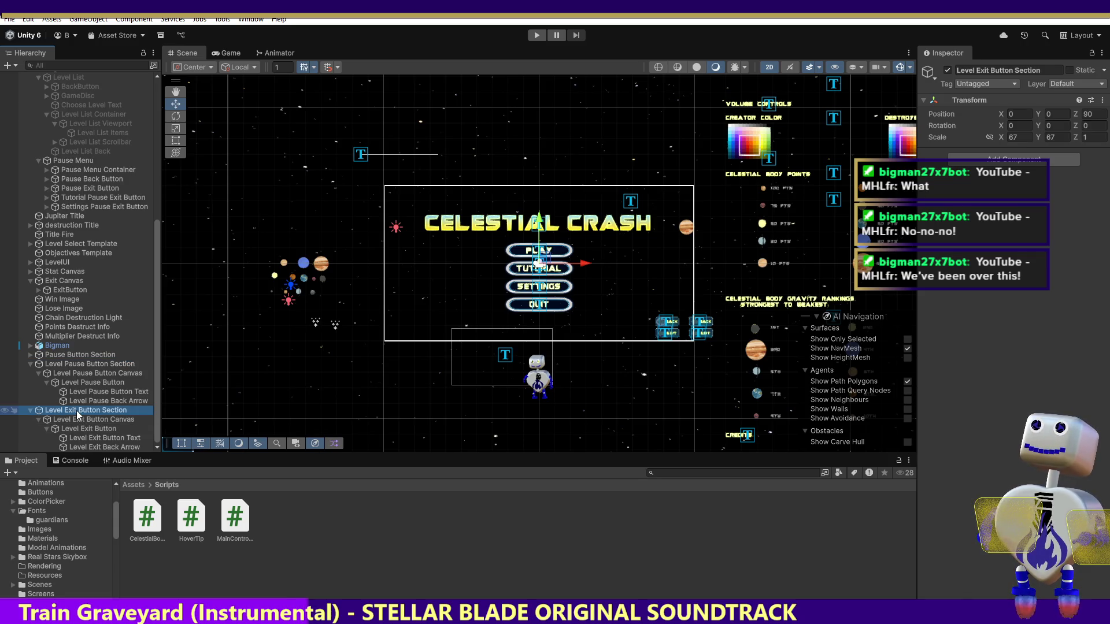
click(130, 420)
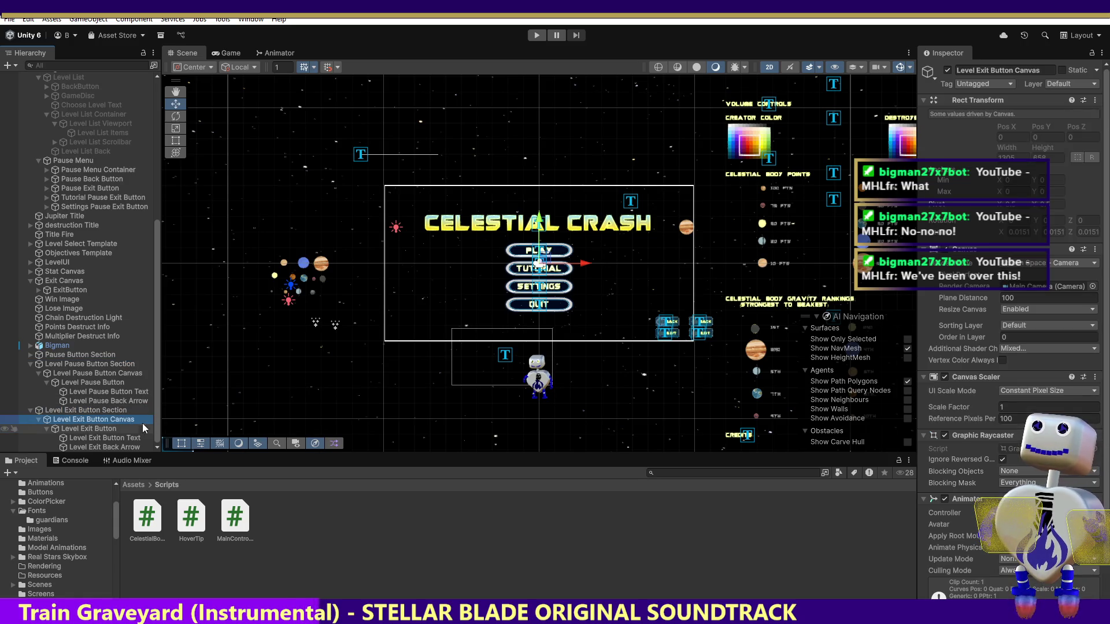
click(95, 431)
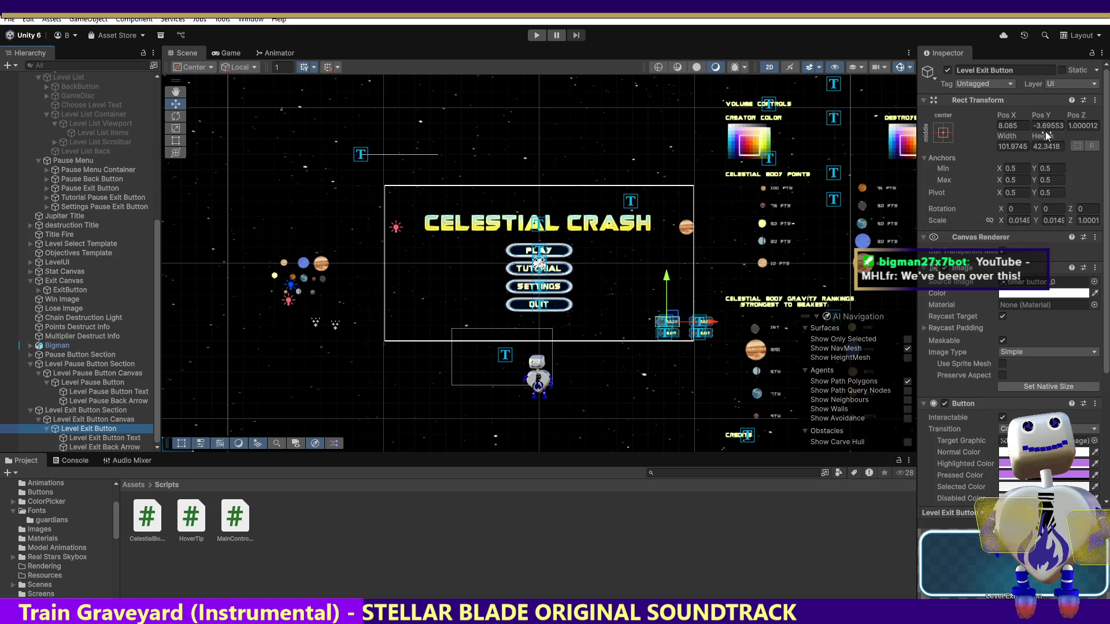
click(88, 382)
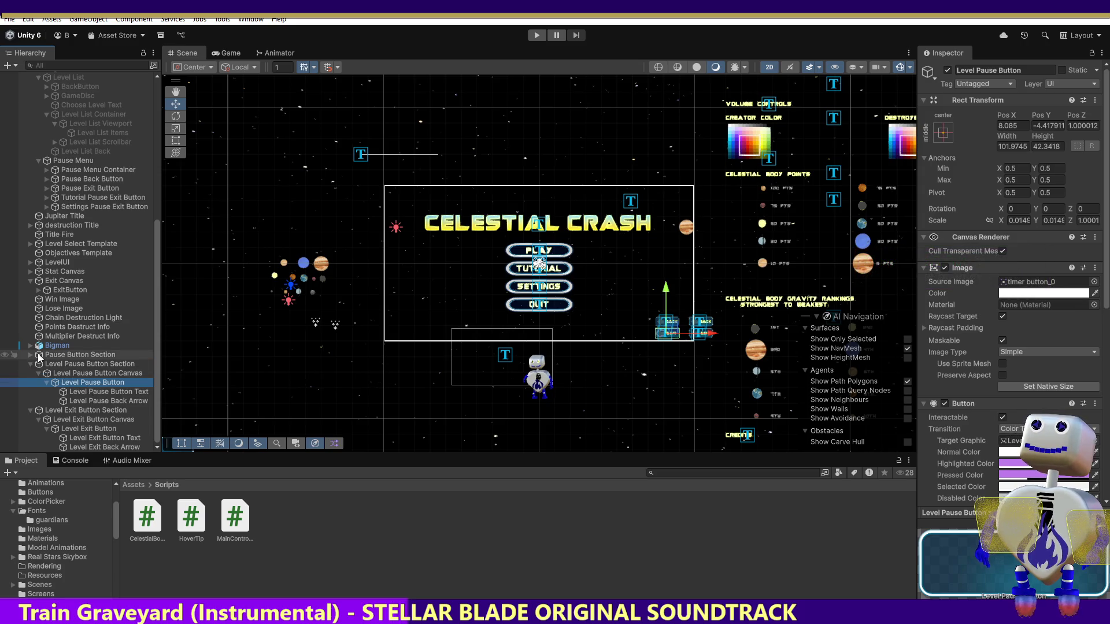
click(31, 354)
click(91, 374)
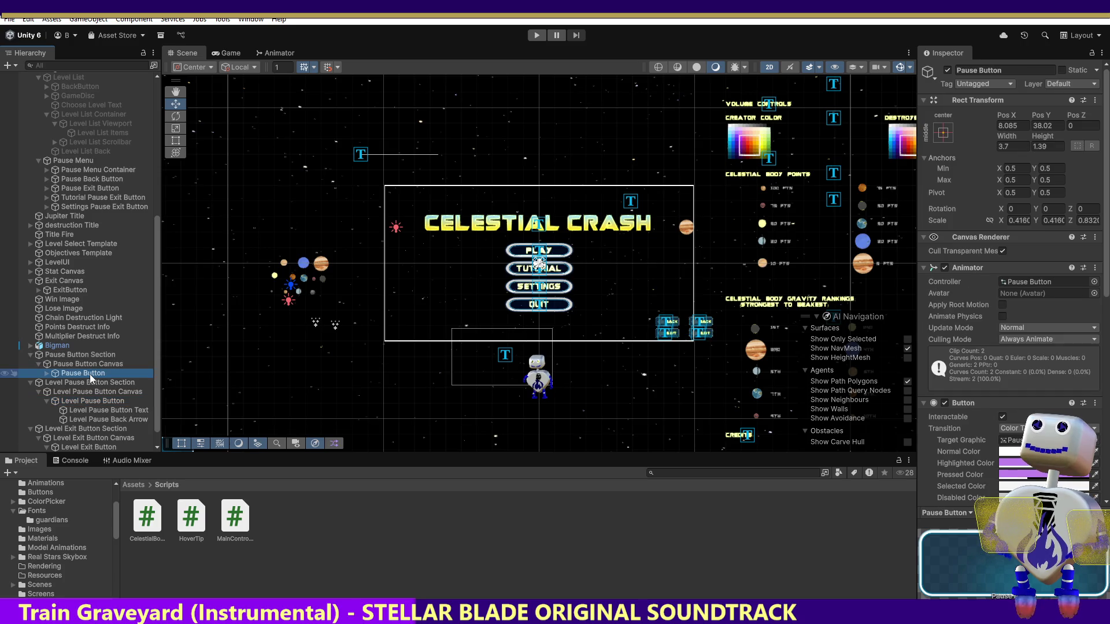
click(1044, 126)
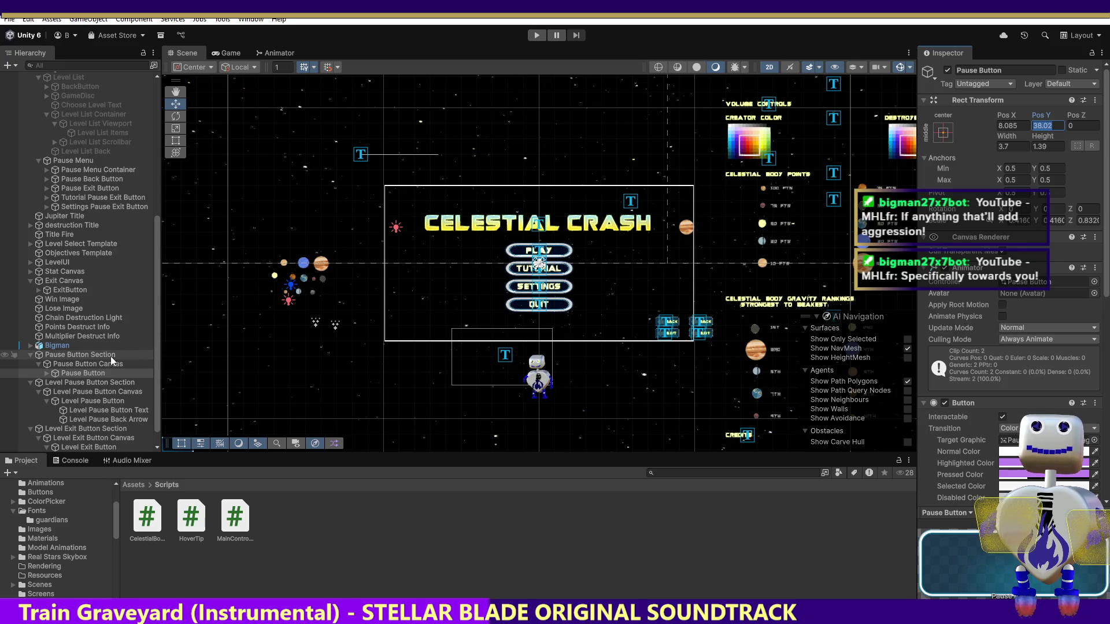
click(84, 402)
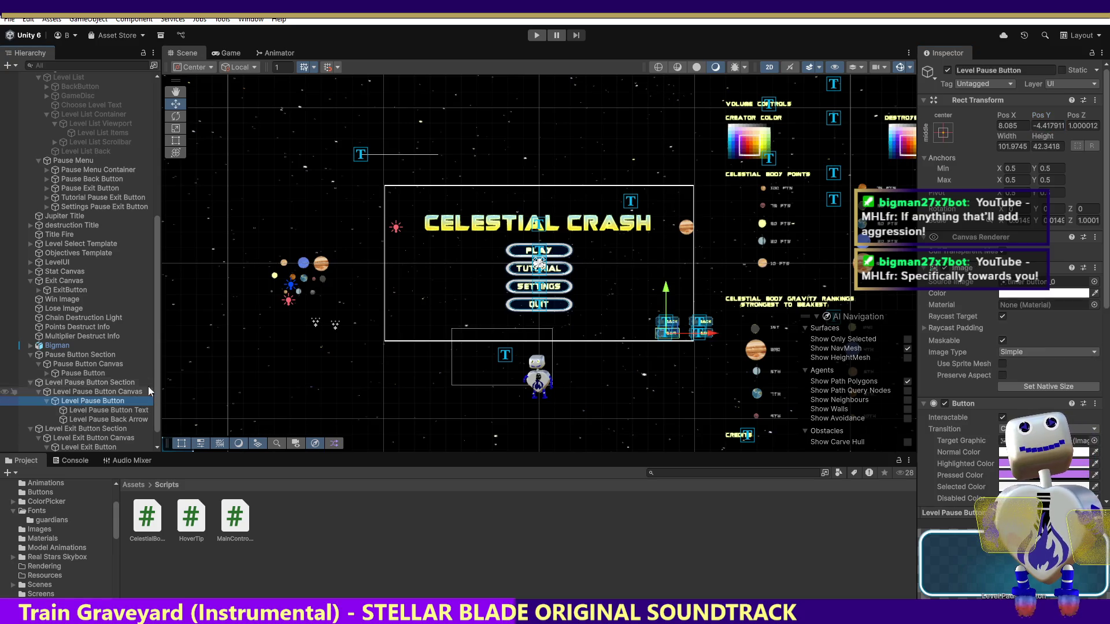
click(1039, 127)
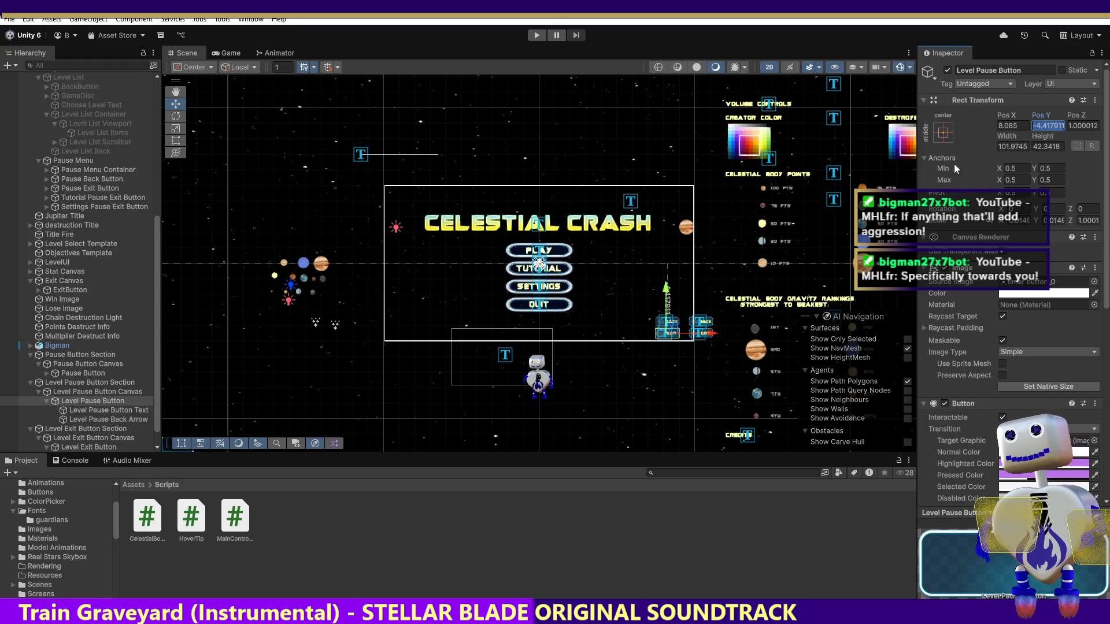
click(83, 373)
click(1045, 125)
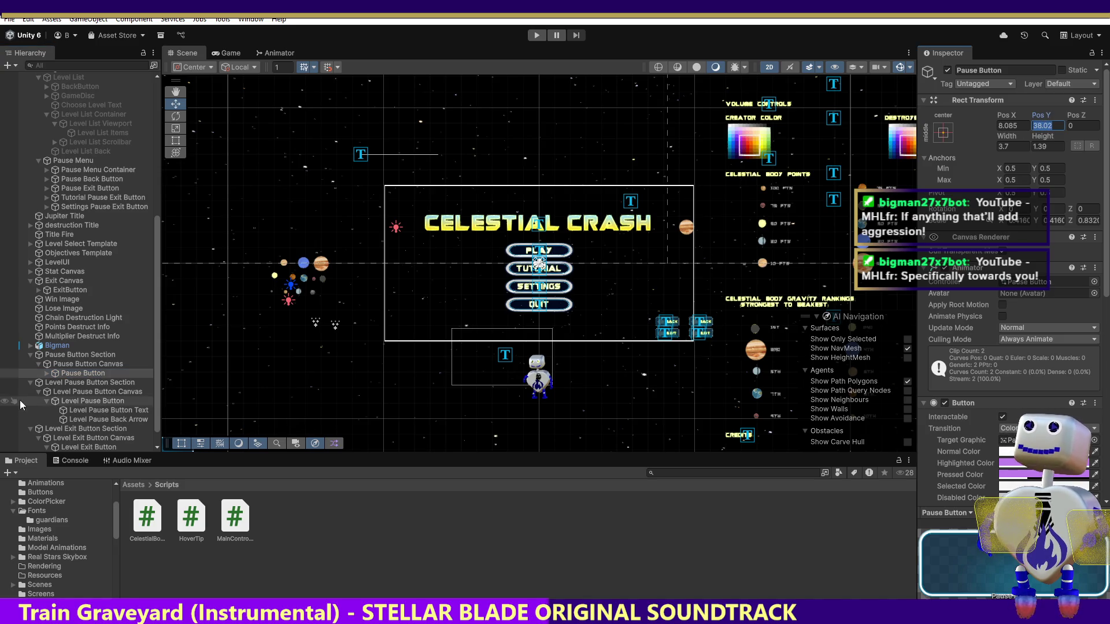
click(89, 401)
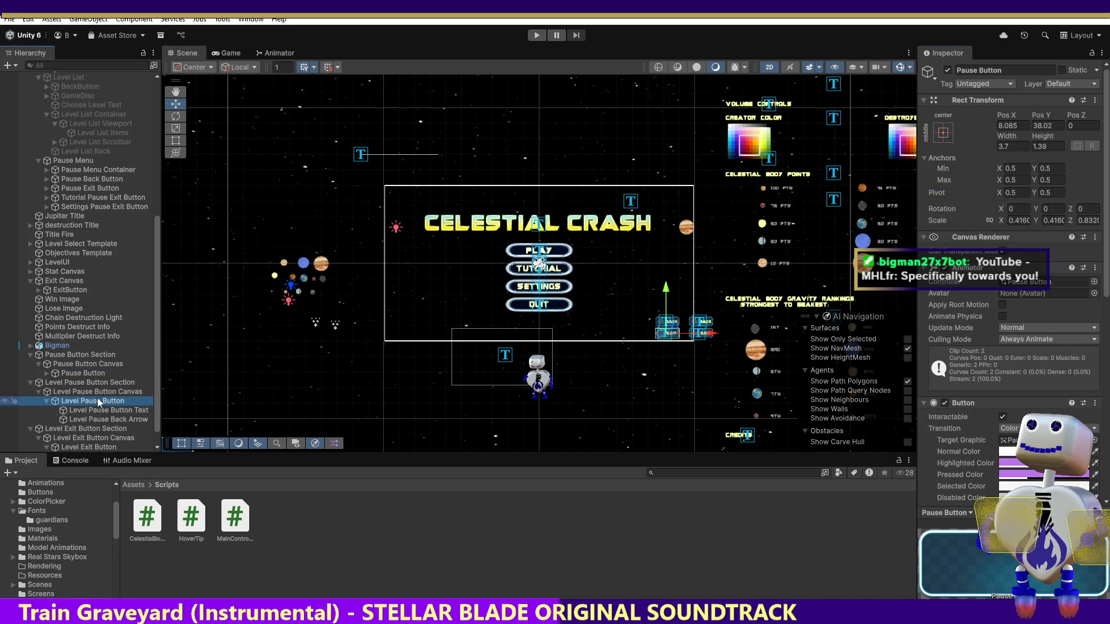
Step: Paste 38.02 into the Level Pause Button's Rect Transform Pos Y
click(1056, 125)
text(38.02)
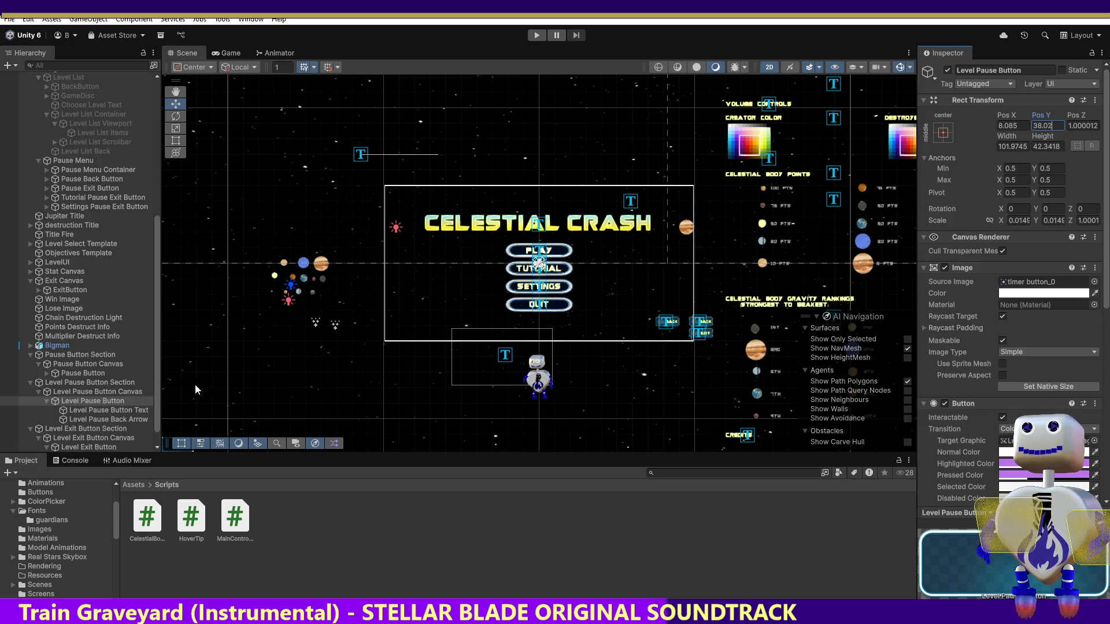
click(99, 447)
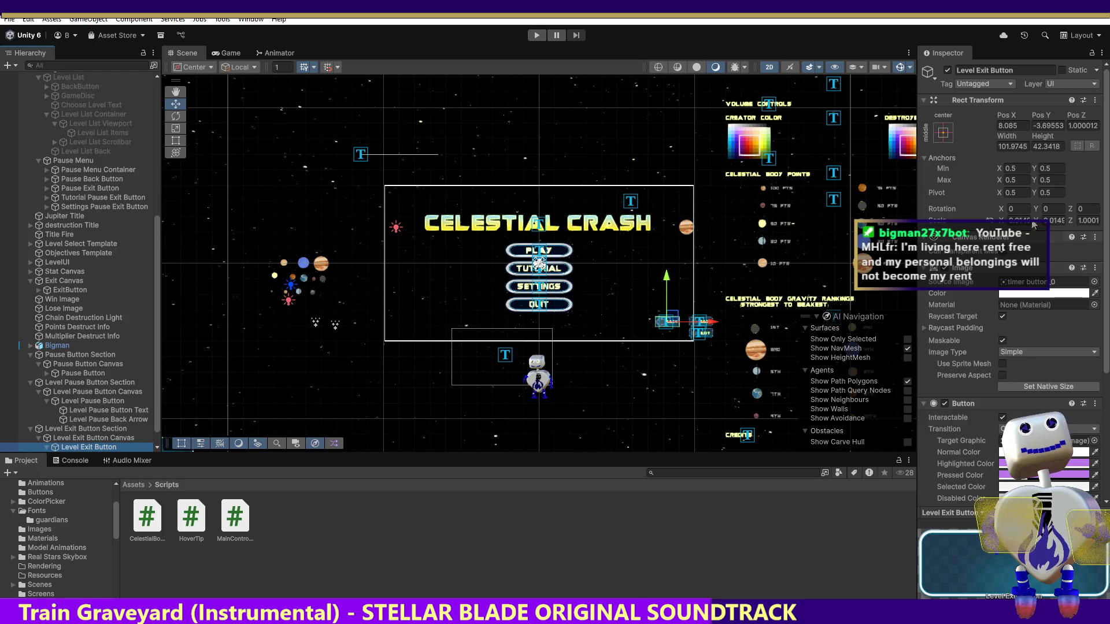
Step: Set the Level Exit Button's Pos Y to 85 and frame both level buttons in the Scene
click(1047, 127)
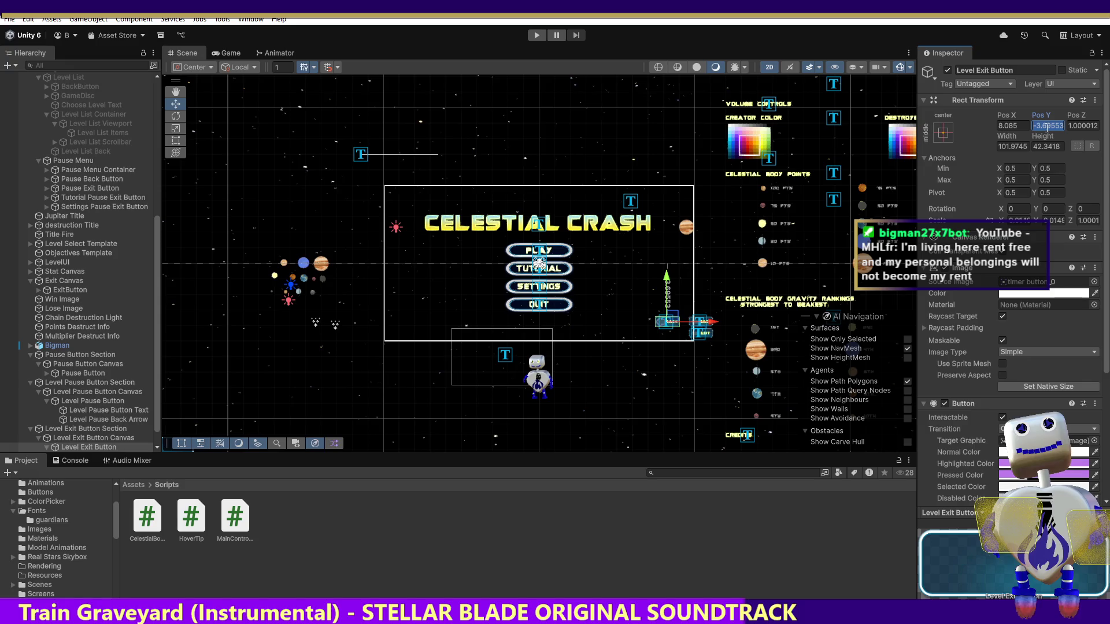
text(85)
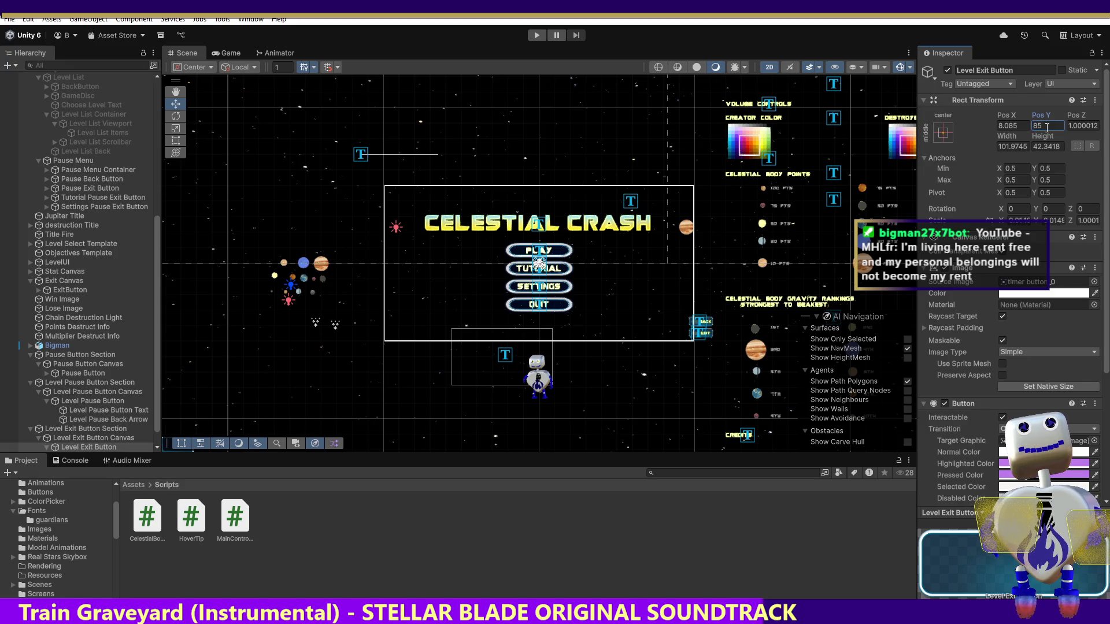
double_click(95, 447)
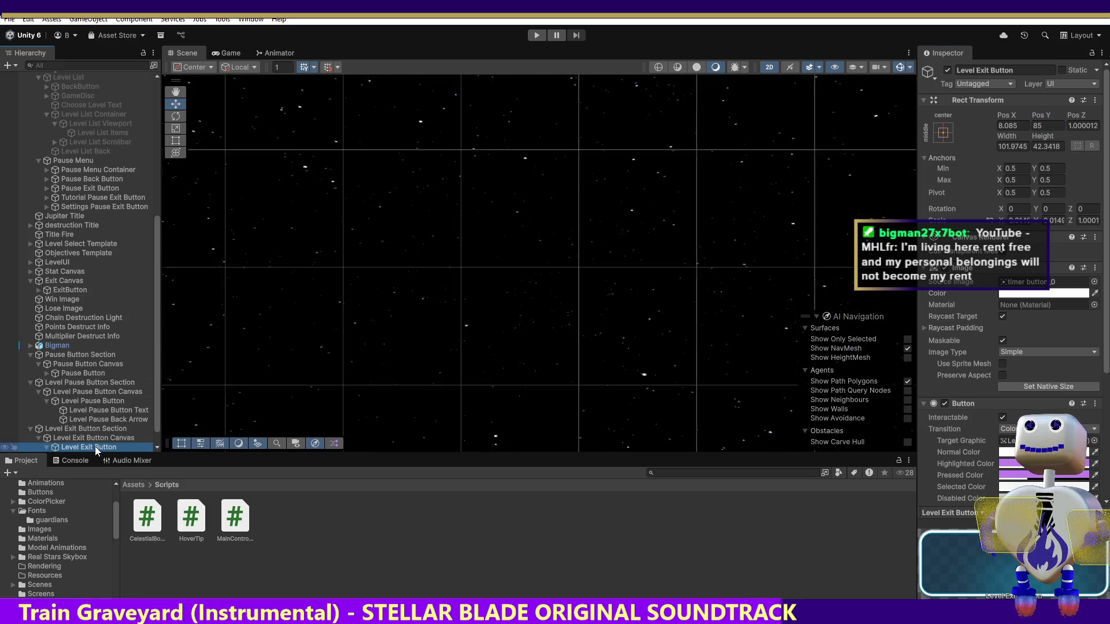
double_click(85, 402)
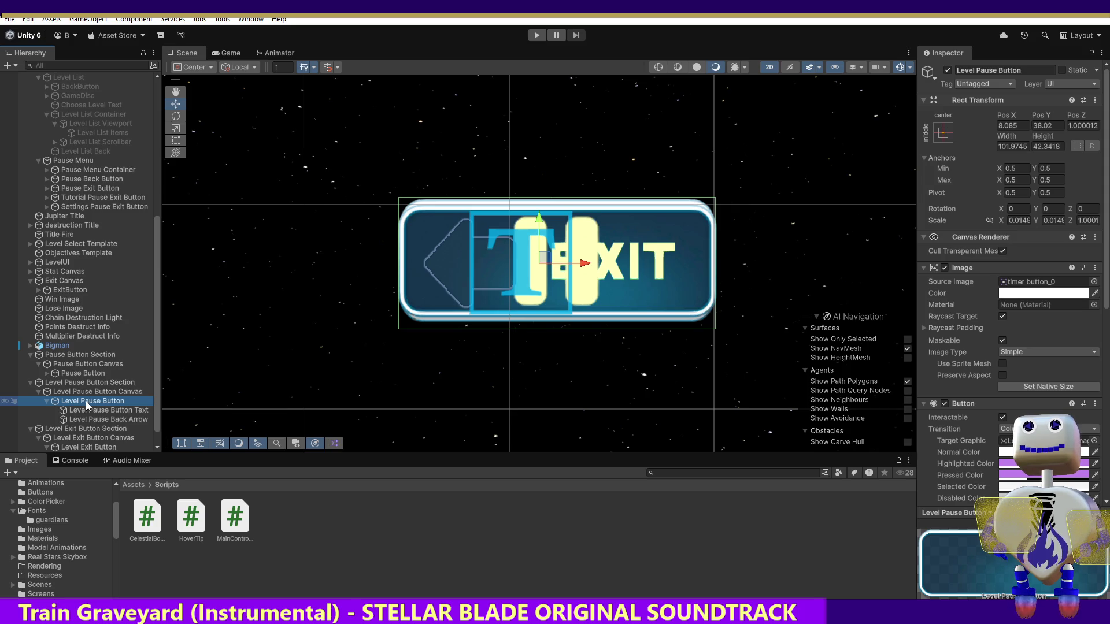
click(1043, 126)
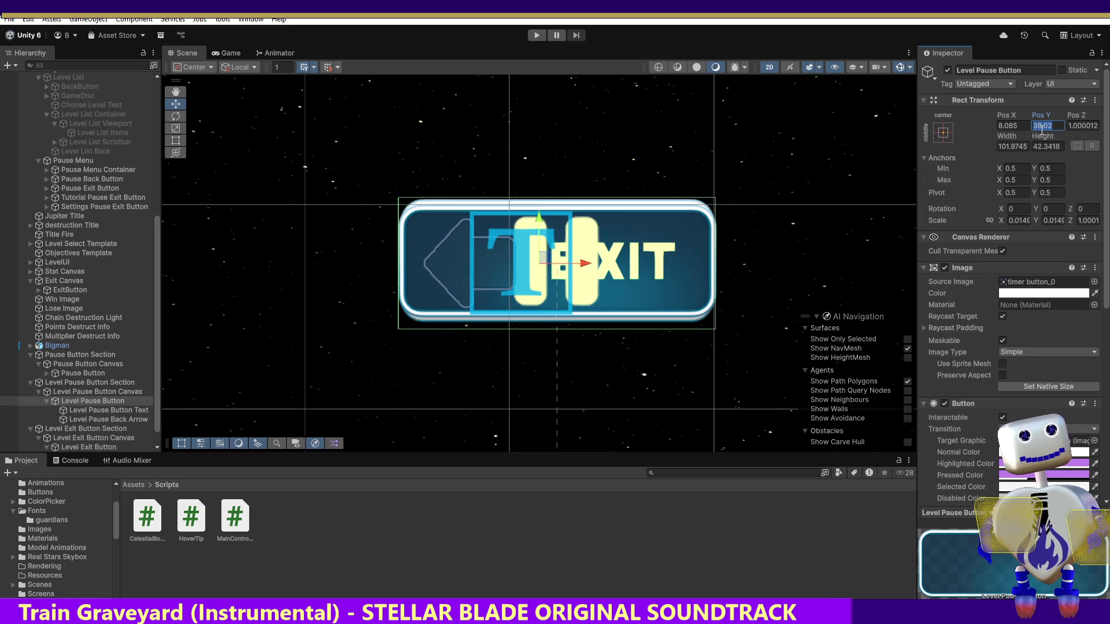
click(1043, 126)
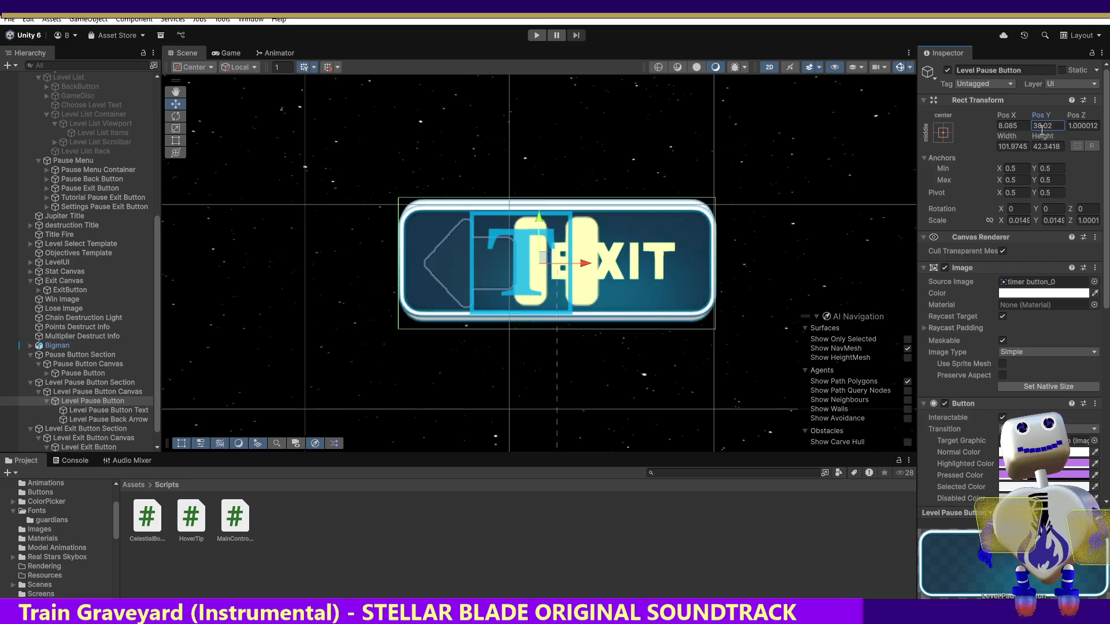
Step: Change the Level Exit Button's Pos Y to 20, comparing it with the Level Pause Button
click(88, 447)
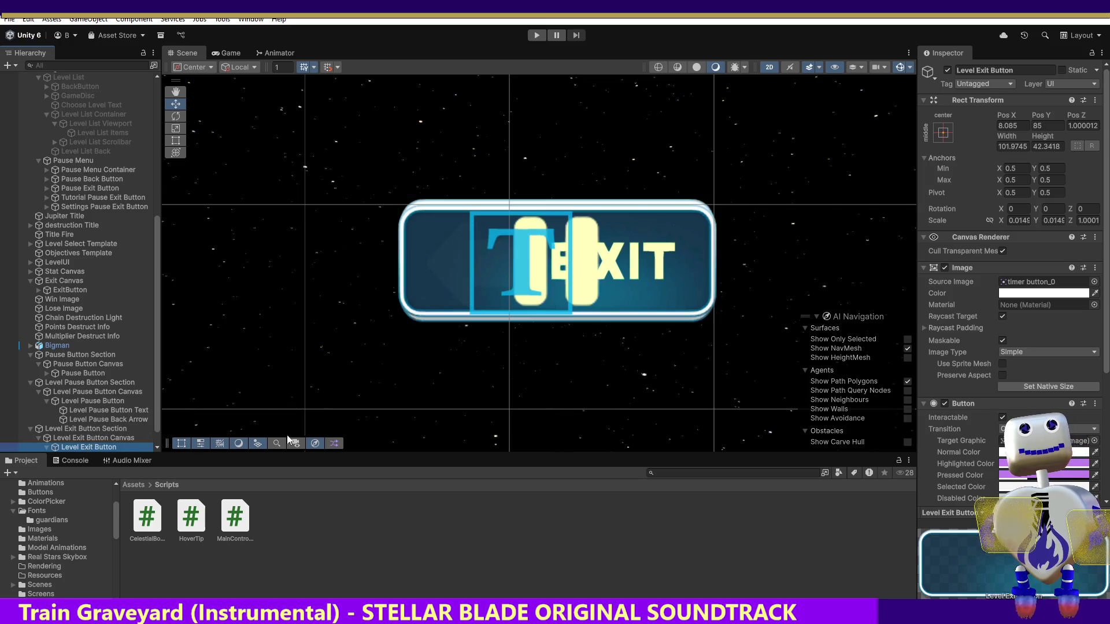
click(1029, 128)
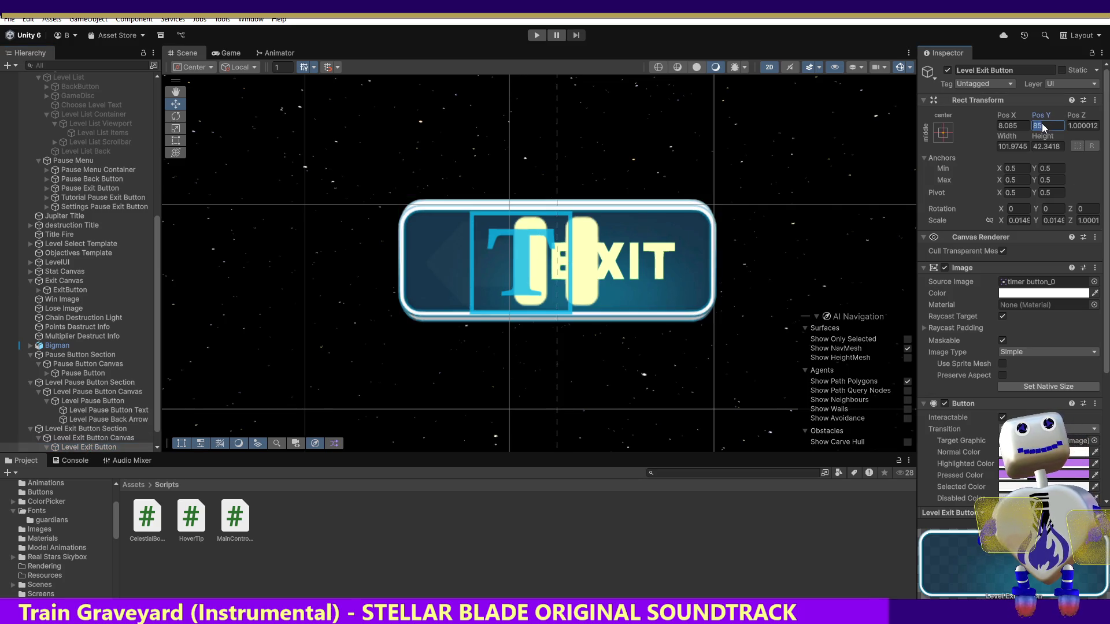
text(0)
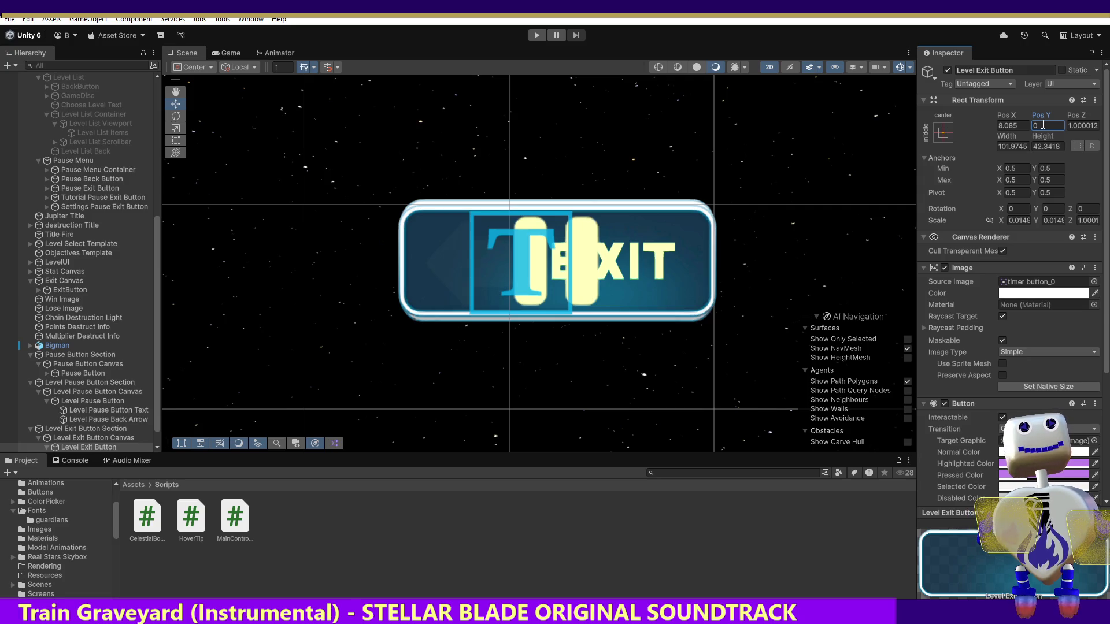
key(BackSpace)
text(20)
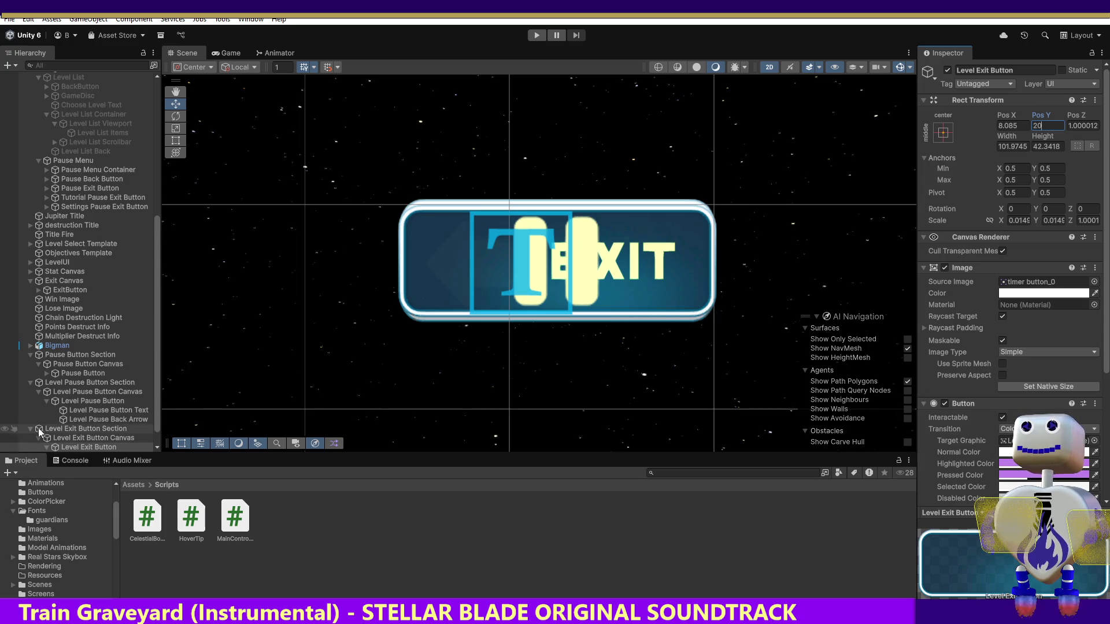
click(89, 405)
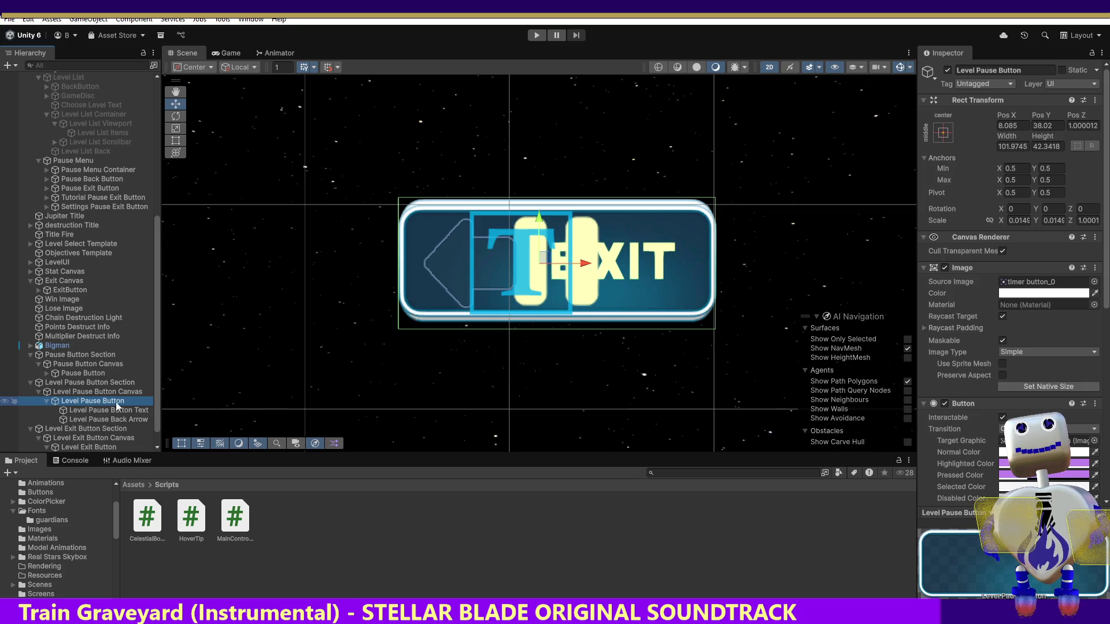
click(90, 448)
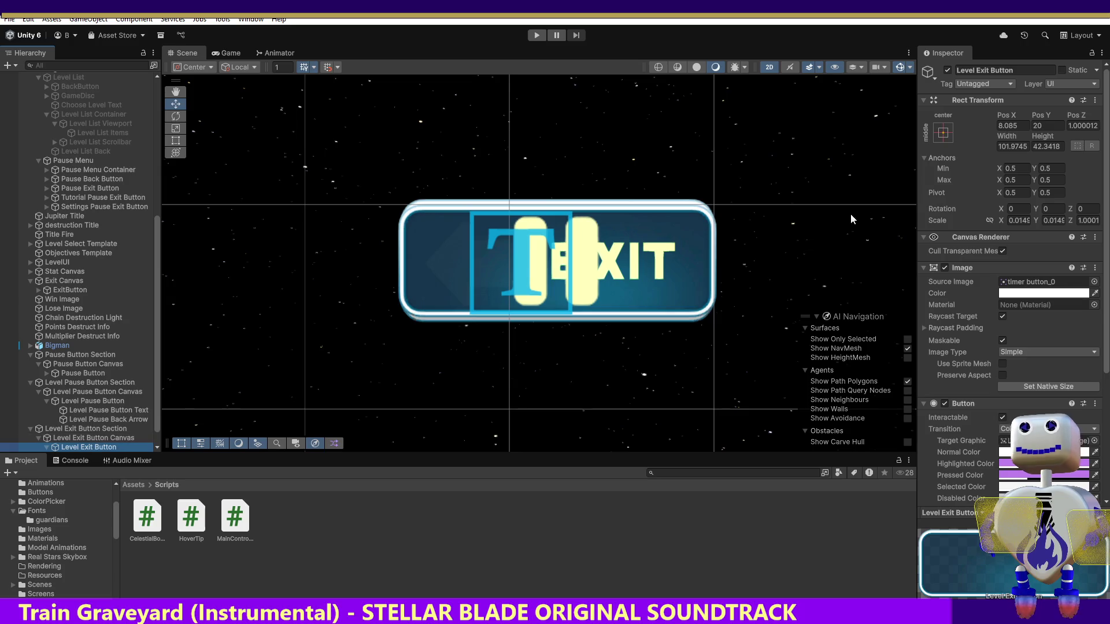
click(1047, 127)
click(1039, 125)
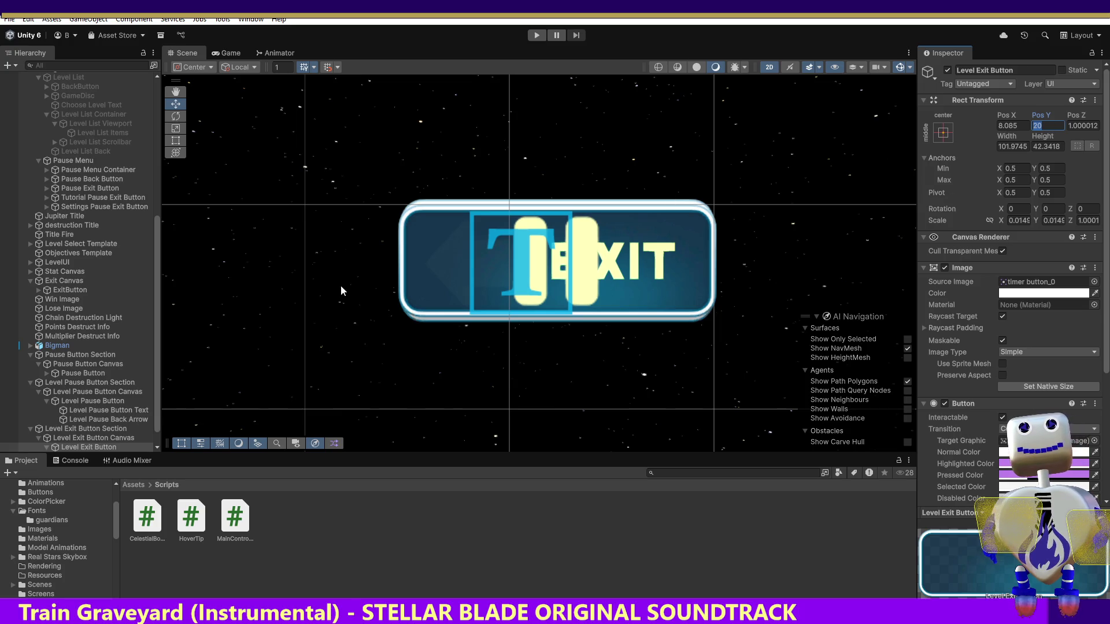
Step: Copy the Level Pause Button's Pos Y into the Level Exit Button, giving it about 37.28
click(103, 411)
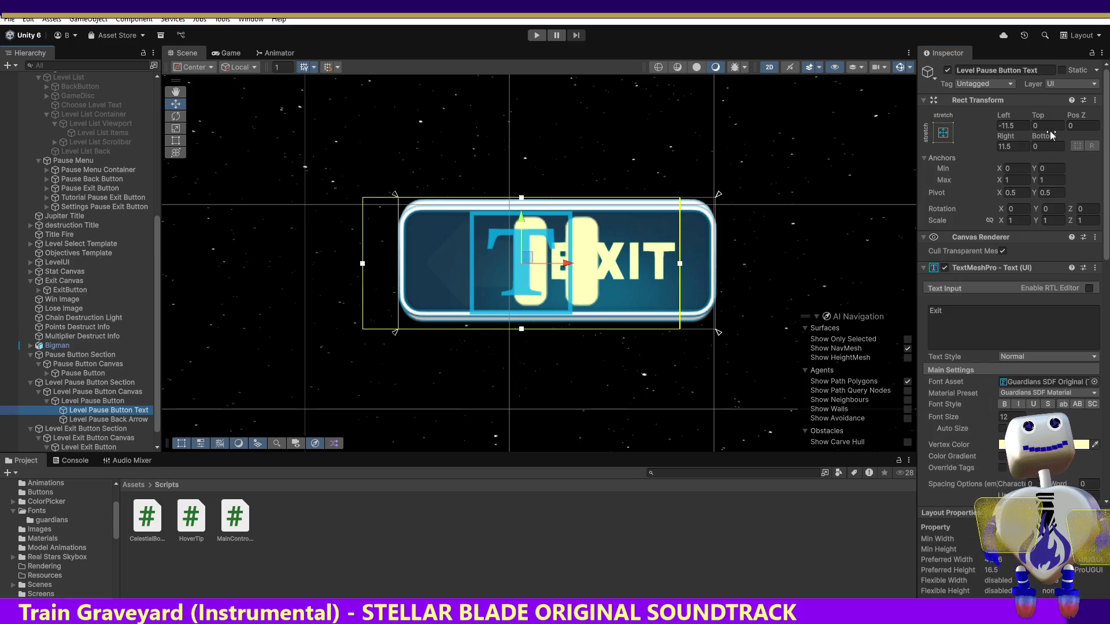
click(93, 401)
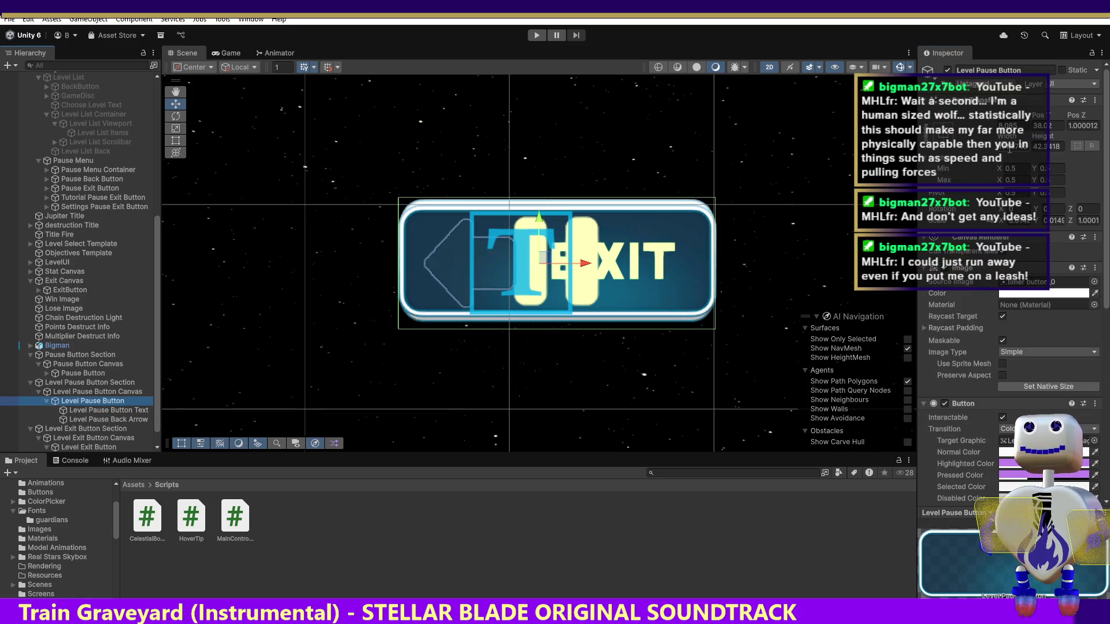
click(1040, 126)
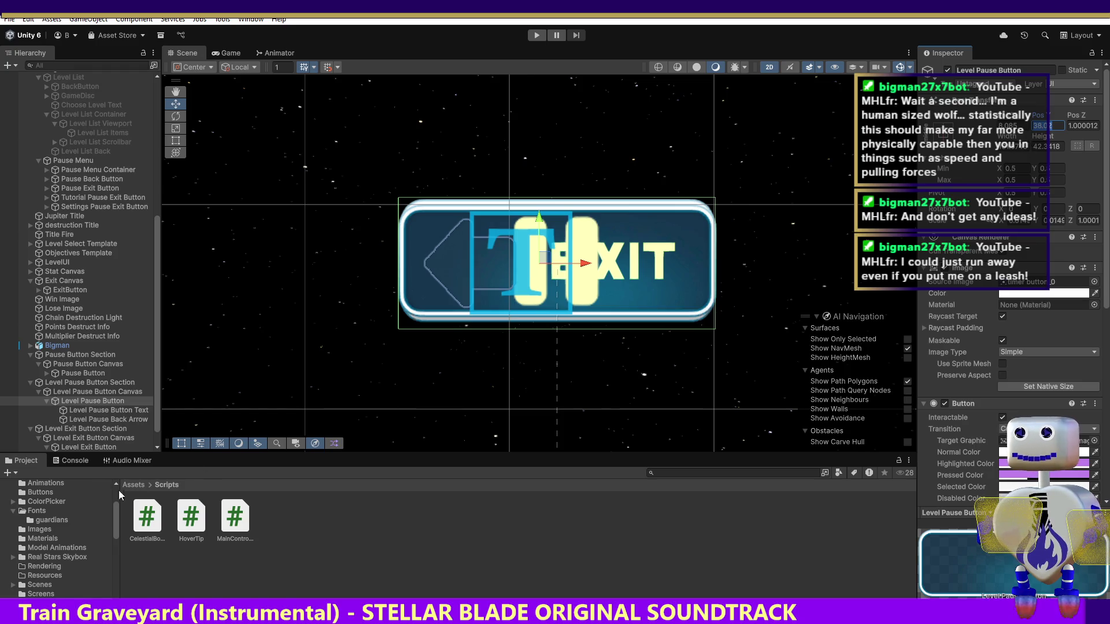
click(93, 438)
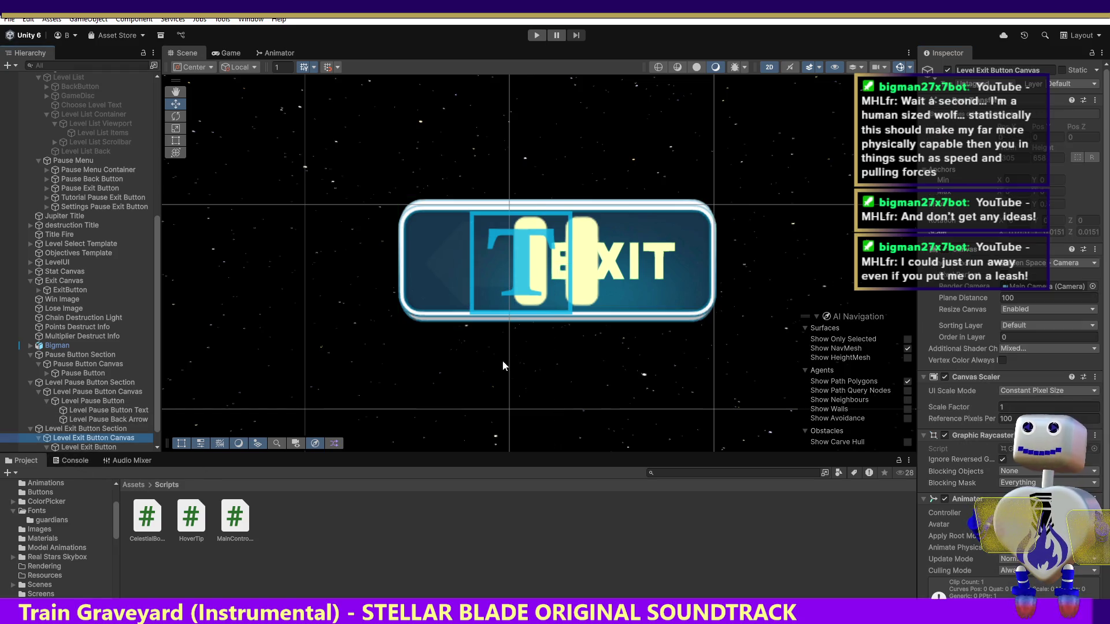
click(88, 447)
click(1041, 125)
key(ctrl+v)
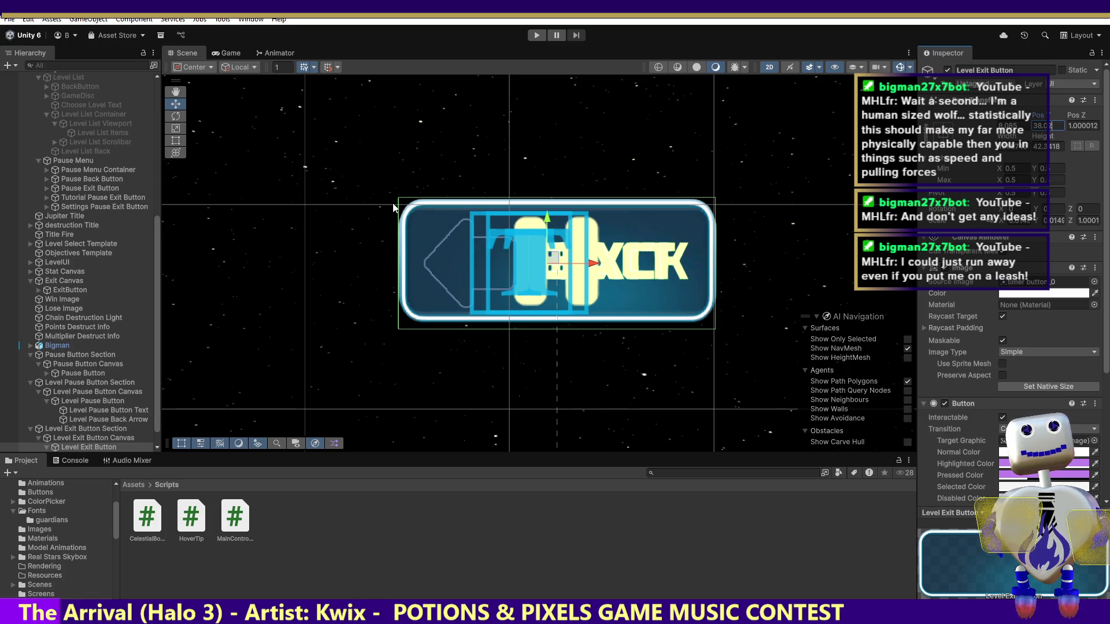
drag(548, 218, 547, 370)
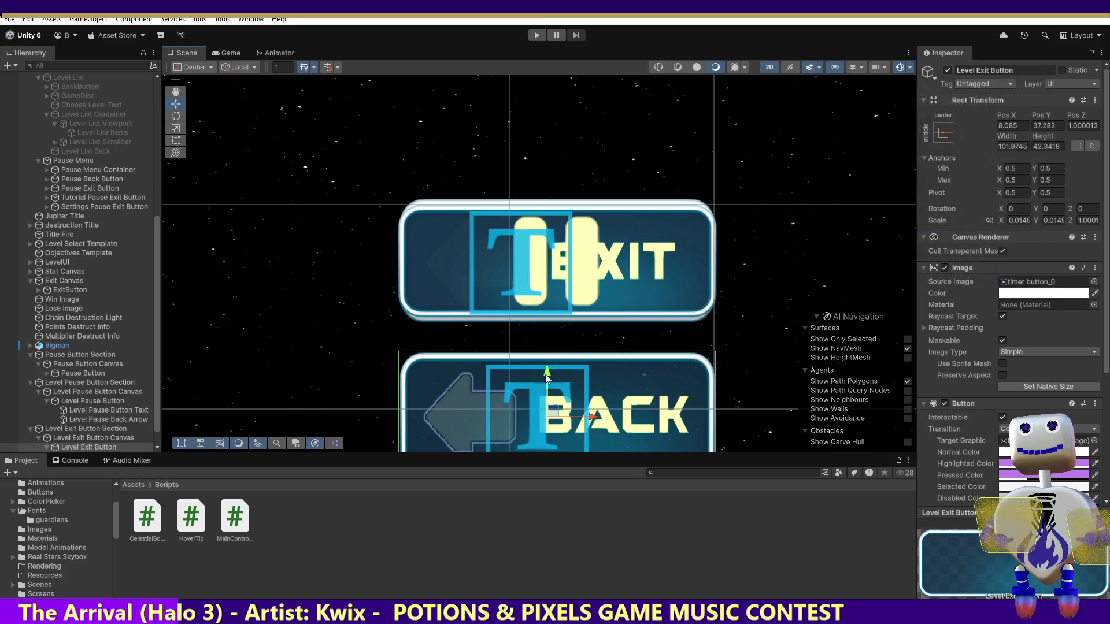
Step: Fine-tune the Level Exit Button's height so BACK sits just below EXIT, at Pos Y 37.351
drag(547, 376, 547, 383)
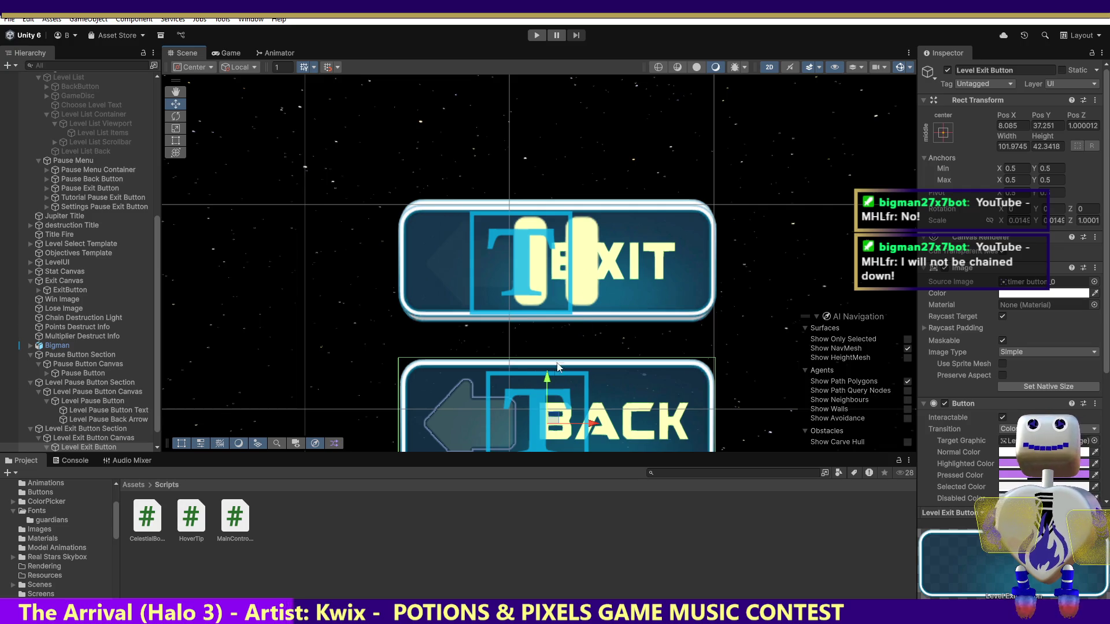
drag(547, 380, 549, 359)
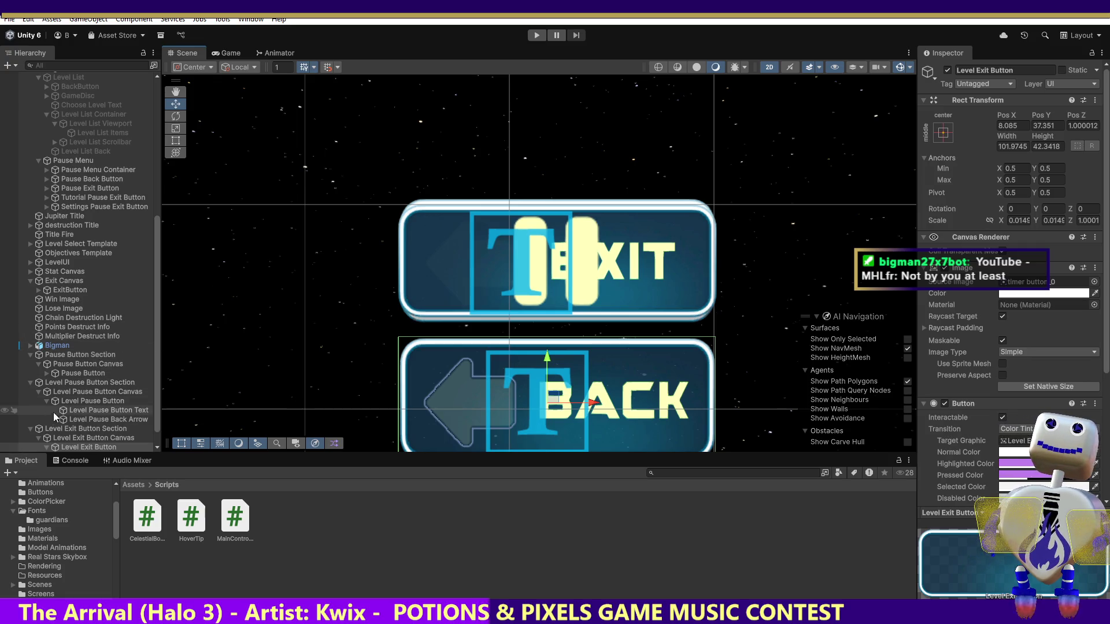
click(31, 384)
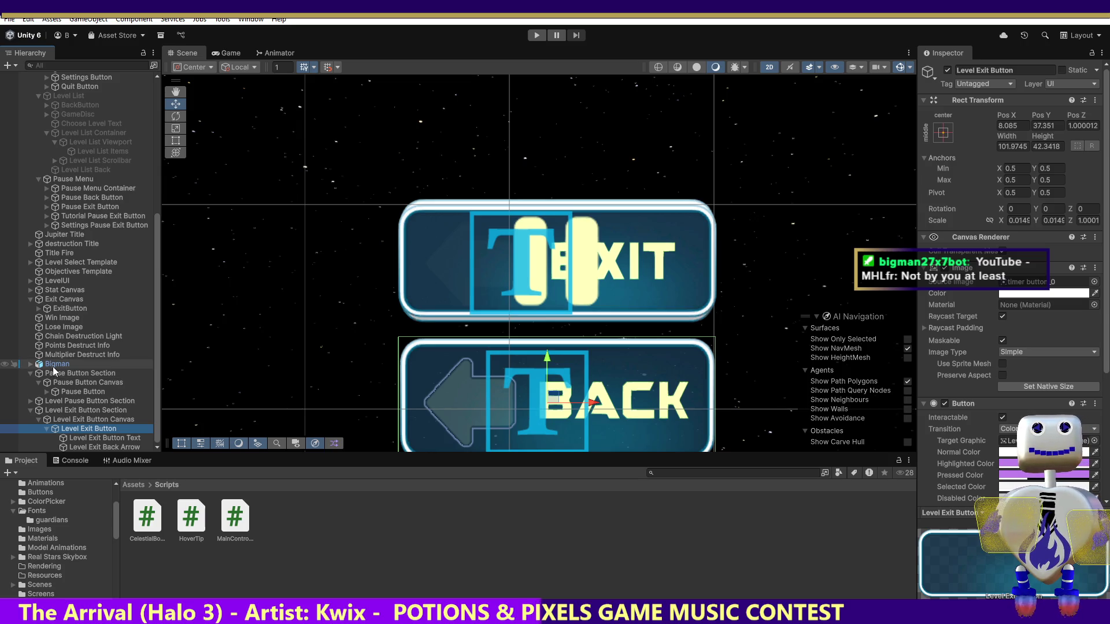
Step: Collapse the Level Exit Button entries and select the old Pause Button's Pause Symbol Left and Right
click(46, 428)
click(35, 438)
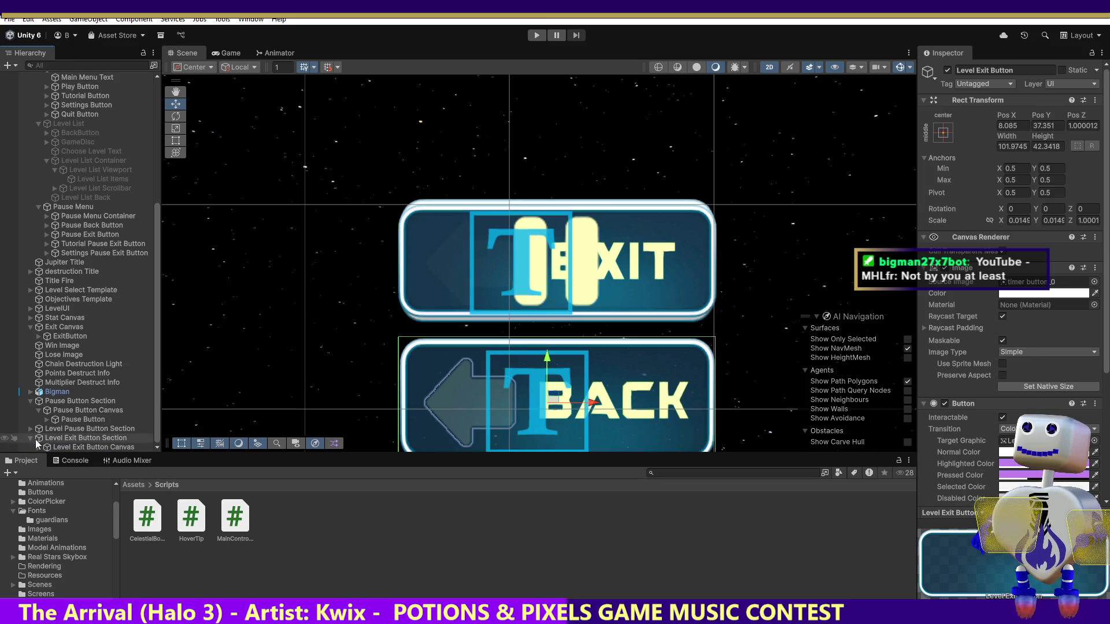
click(31, 438)
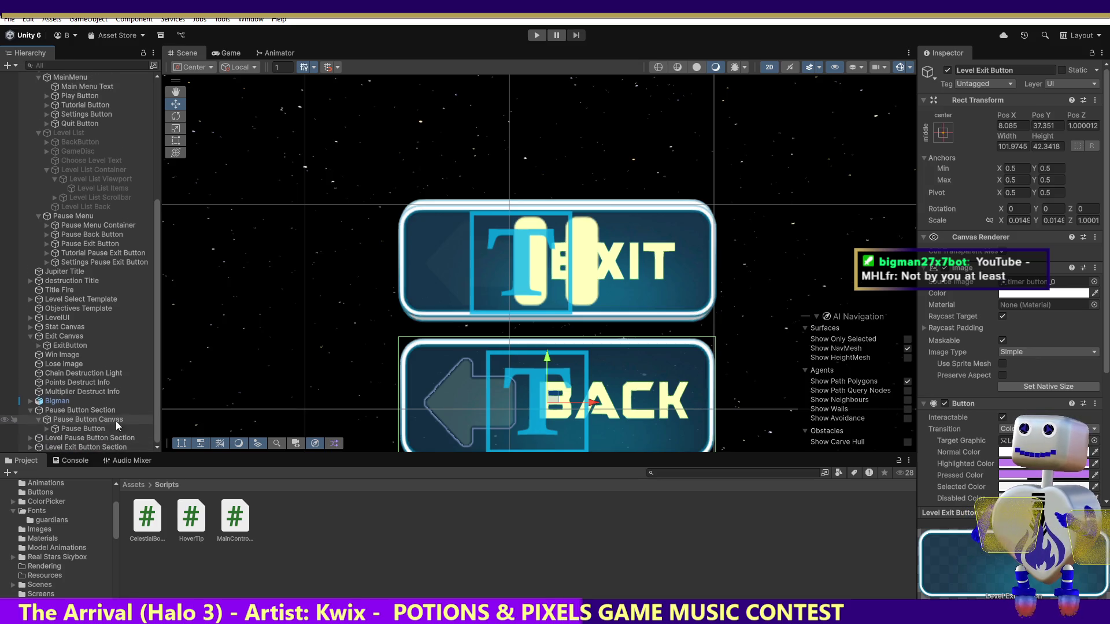
click(88, 431)
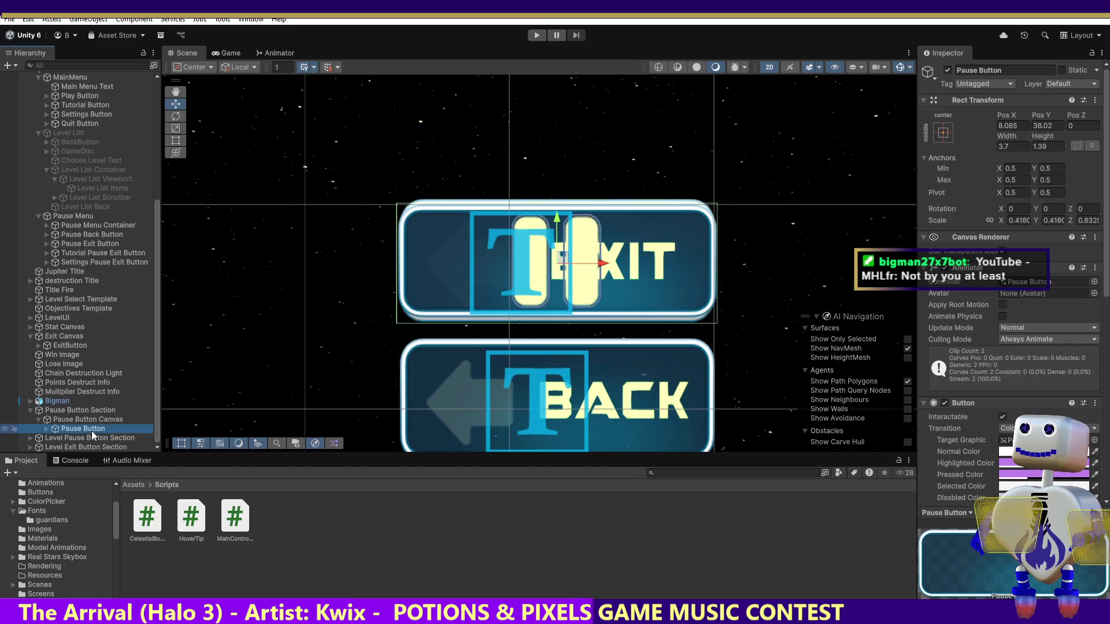
click(47, 428)
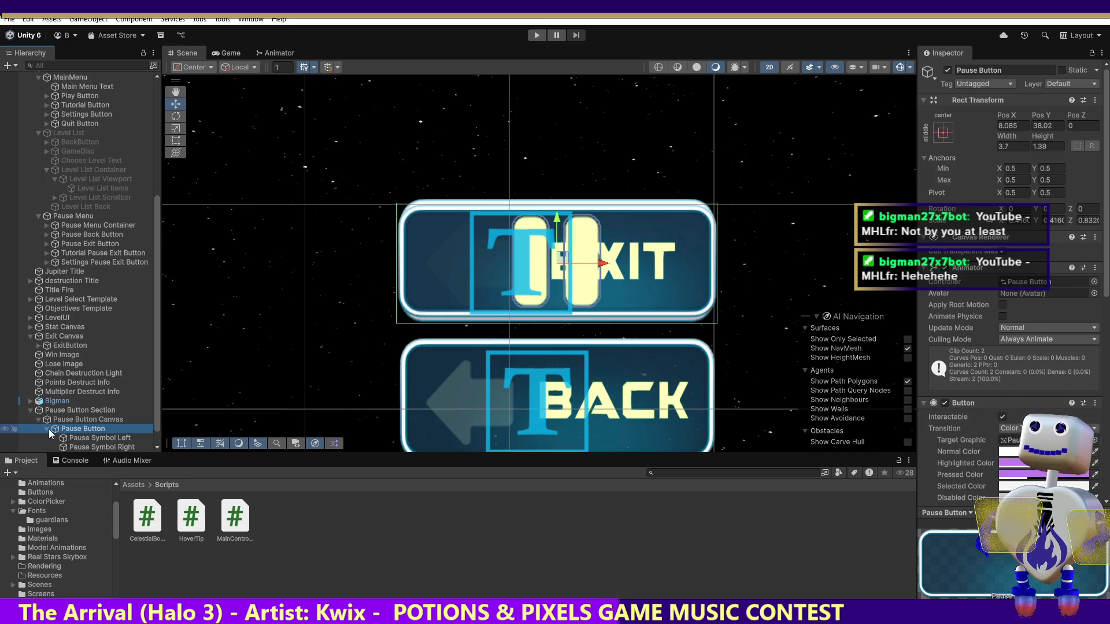
scroll(154, 407, down, 1)
click(93, 419)
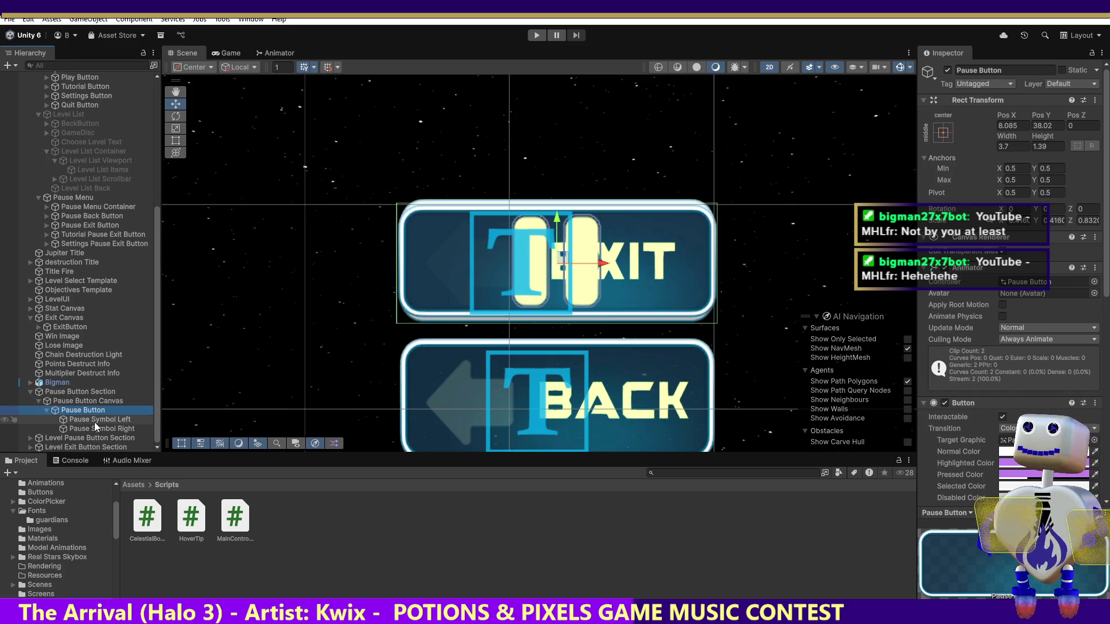
shift+click(92, 428)
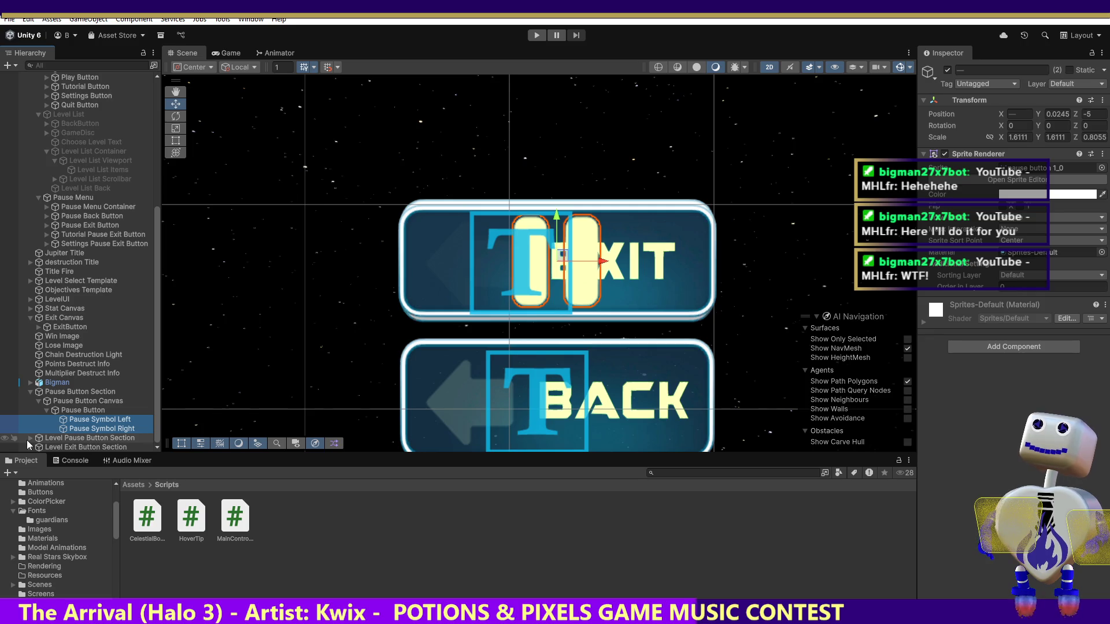
Step: Expand the Level Pause Button Section down to the Level Pause Button's children
click(27, 439)
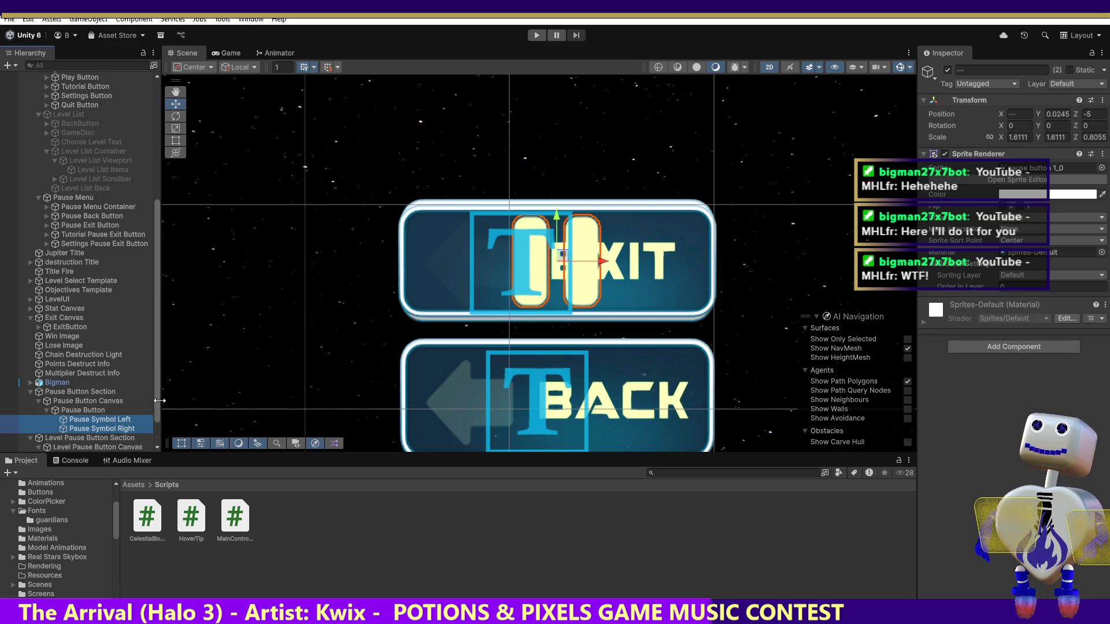
scroll(158, 408, down, 2)
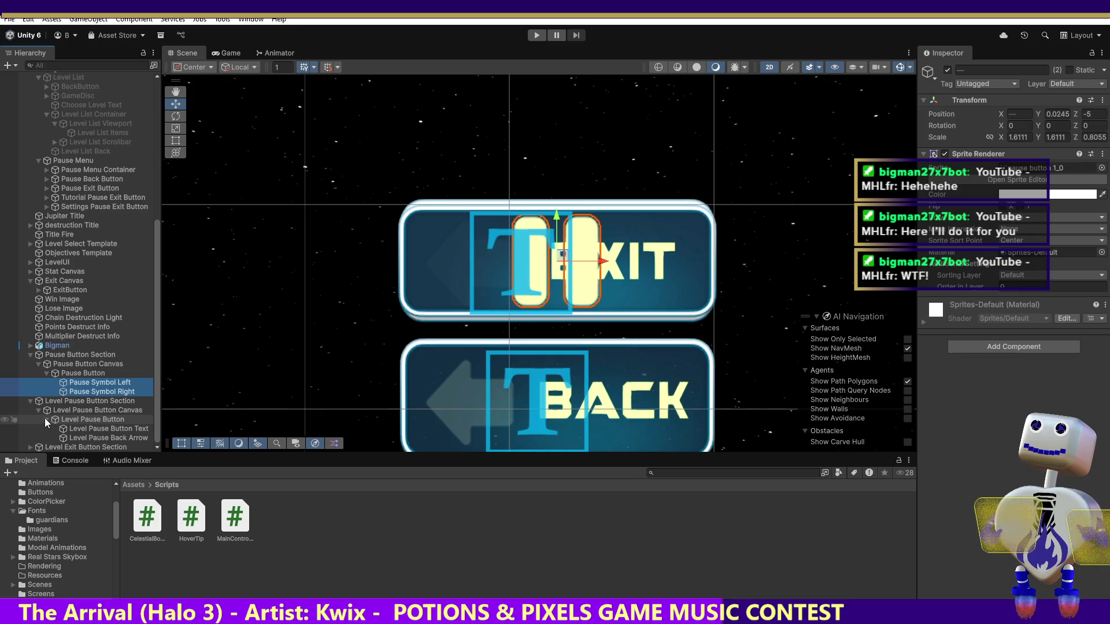
click(45, 419)
click(38, 428)
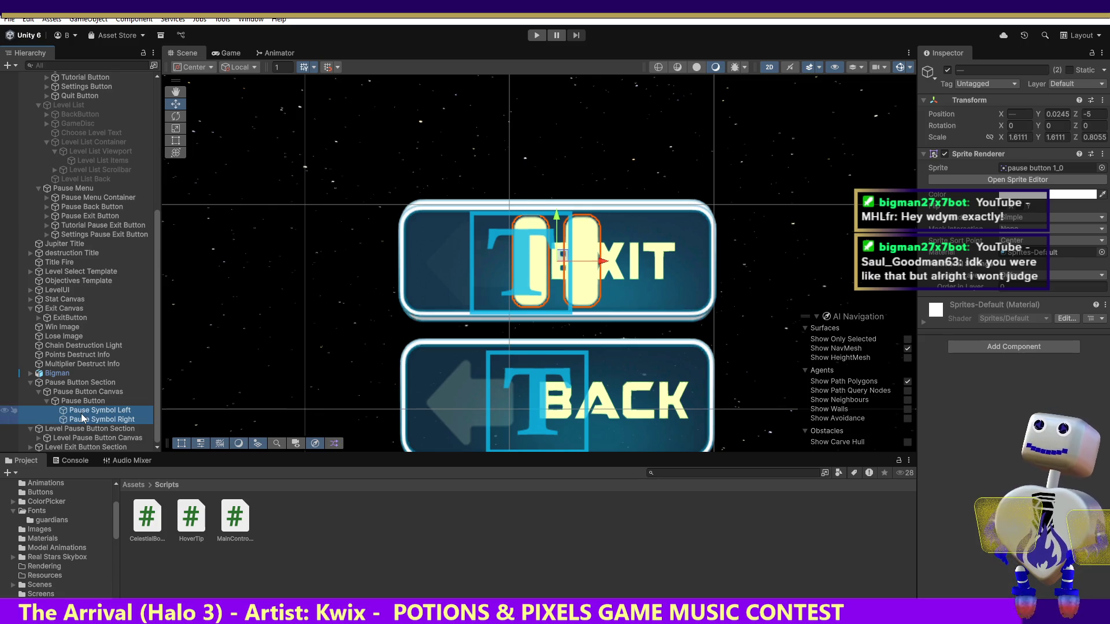
Step: Expand Level Pause Button Canvas and Level Pause Button, then move both pause symbols into it
click(38, 438)
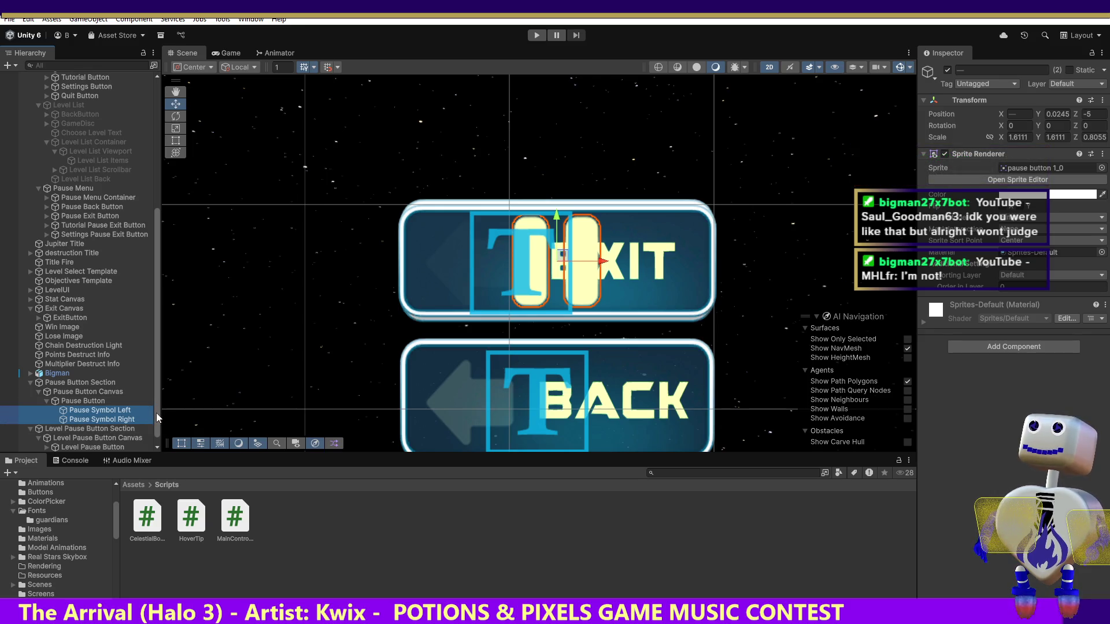
scroll(156, 412, down, 1)
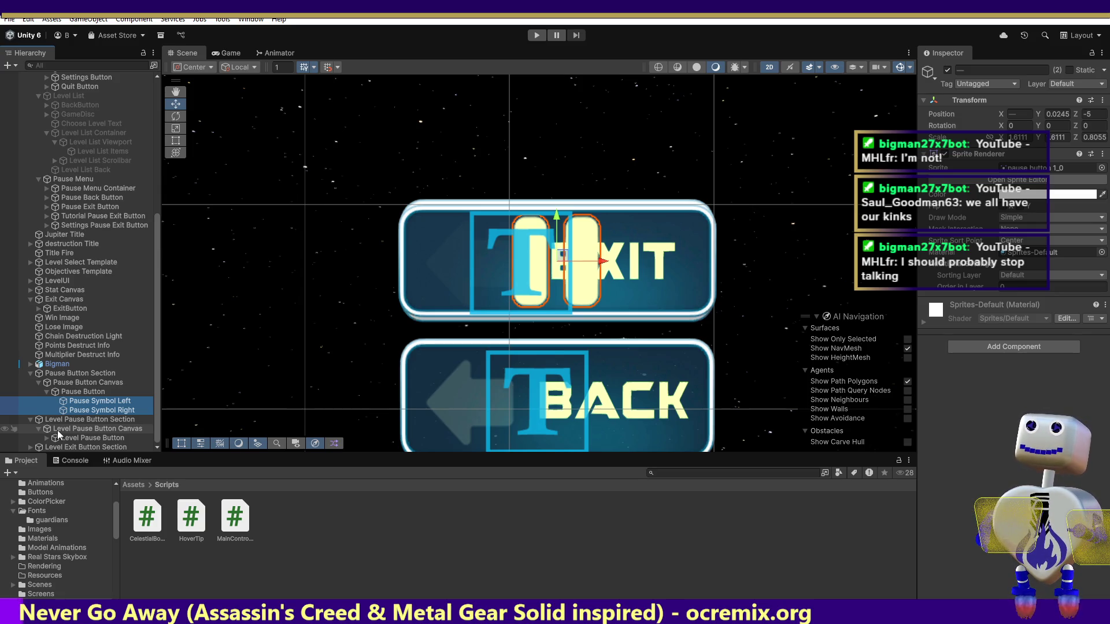
click(47, 437)
scroll(157, 411, down, 2)
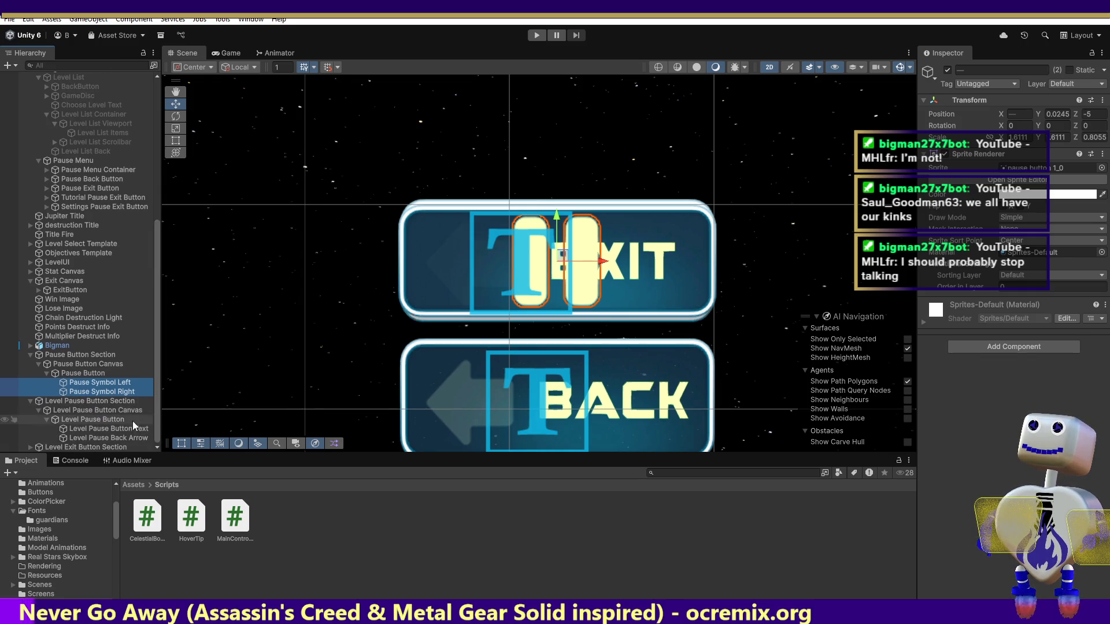
drag(85, 390, 74, 419)
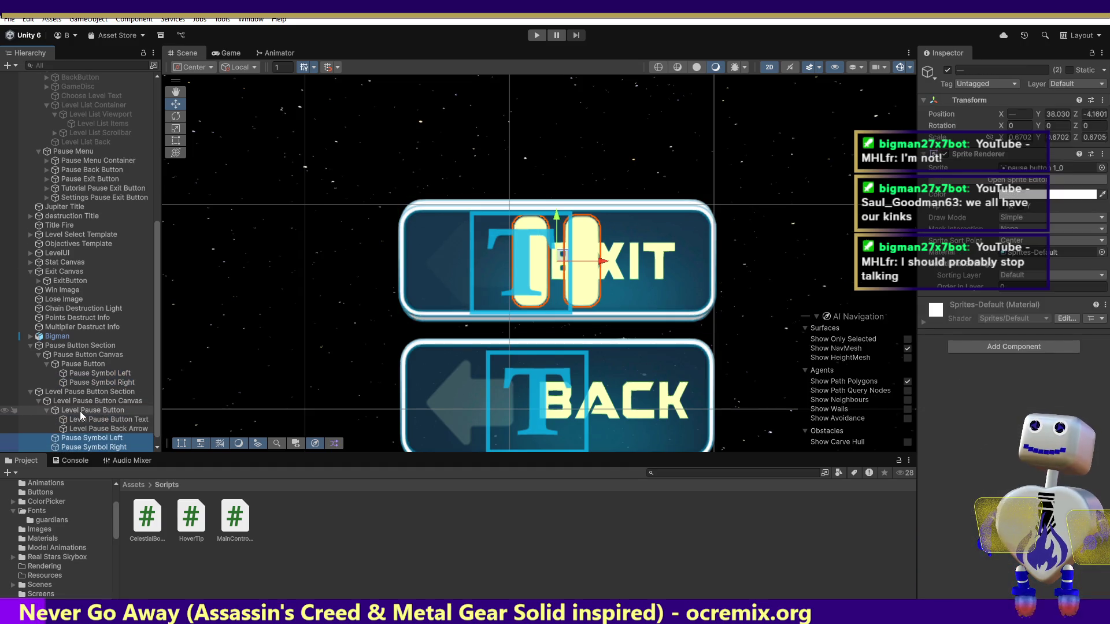
Step: Lift Level Pause Button Text and Level Pause Back Arrow up a level, then frame the arrow
click(93, 420)
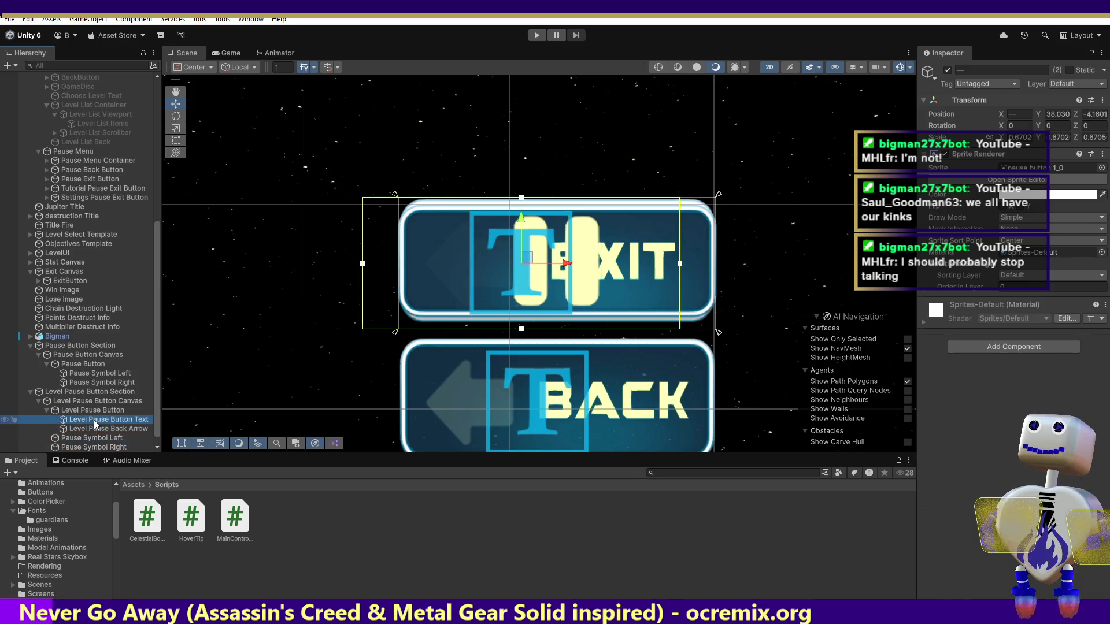
shift+click(93, 429)
drag(83, 433, 49, 419)
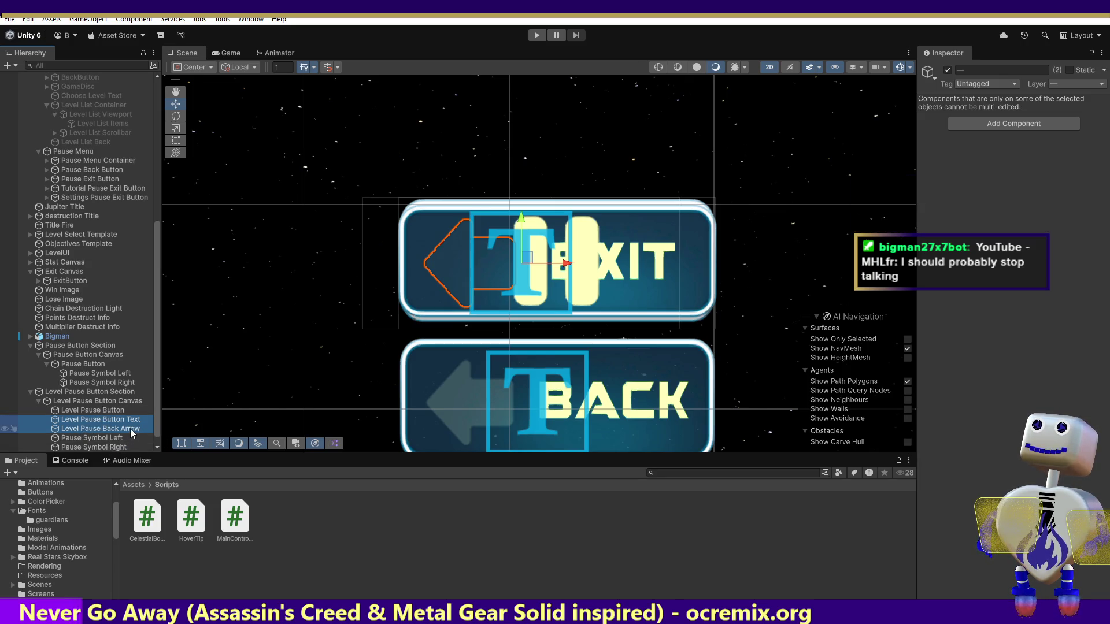
scroll(155, 429, down, 1)
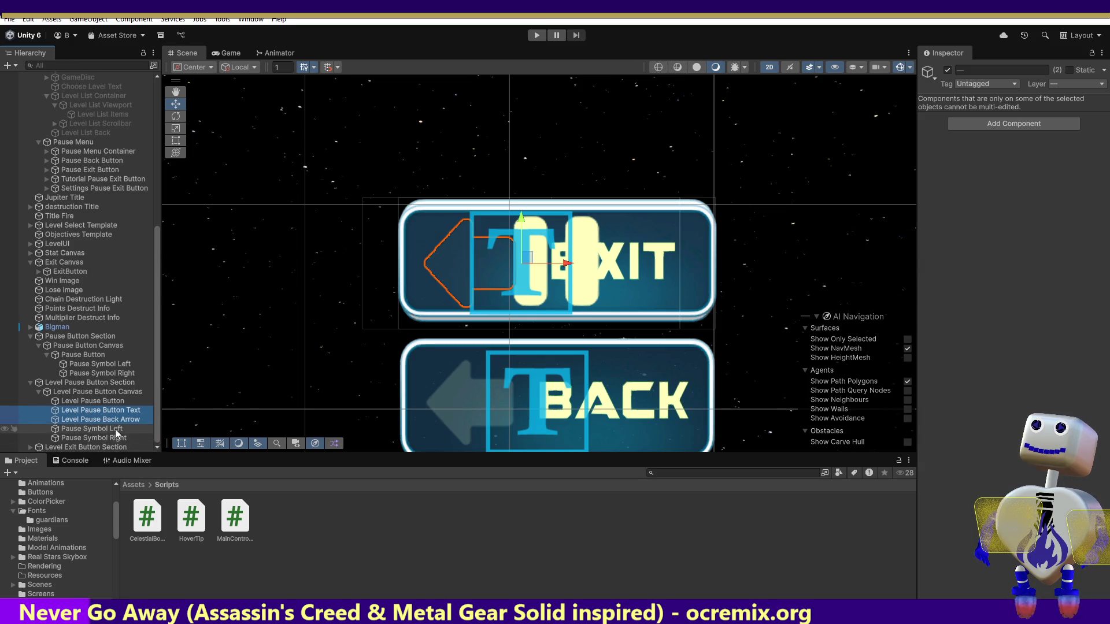
click(104, 413)
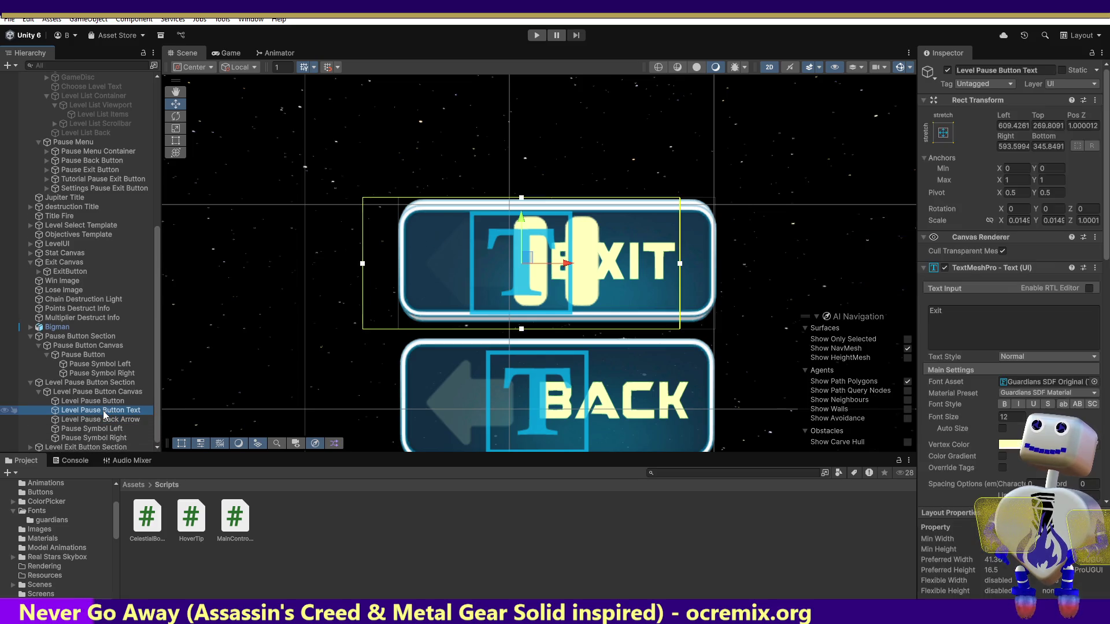
click(106, 420)
key(f)
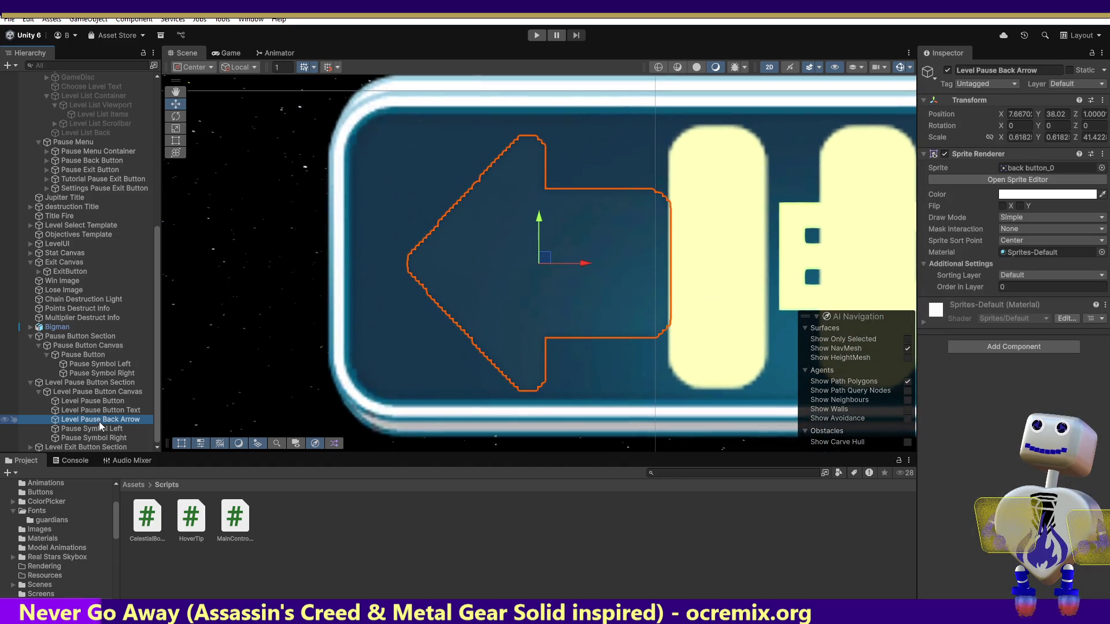
click(1017, 72)
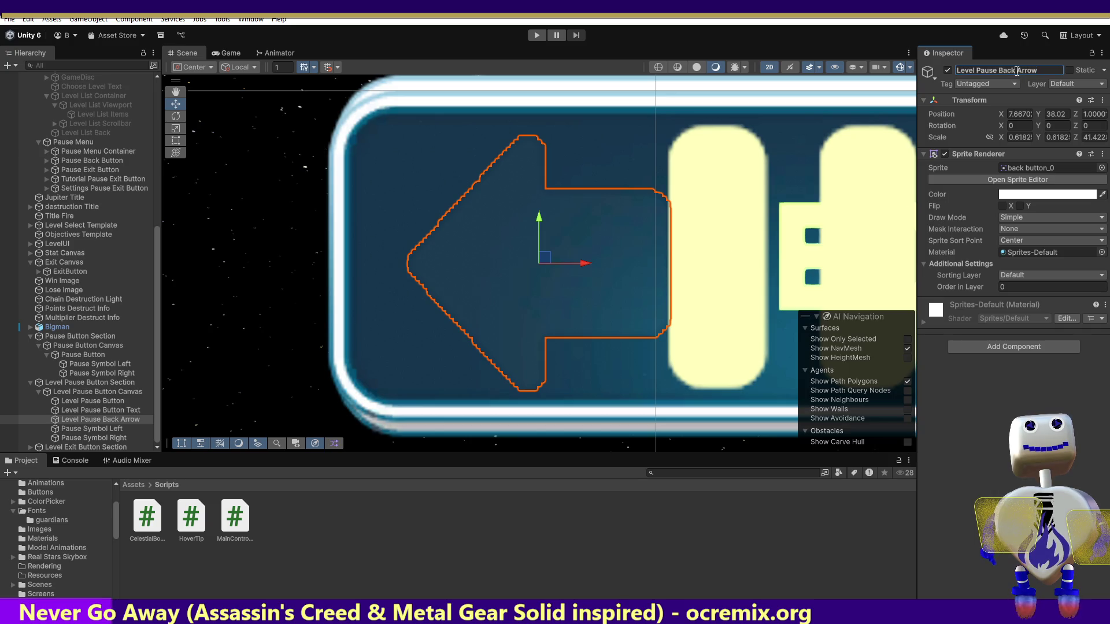
click(948, 70)
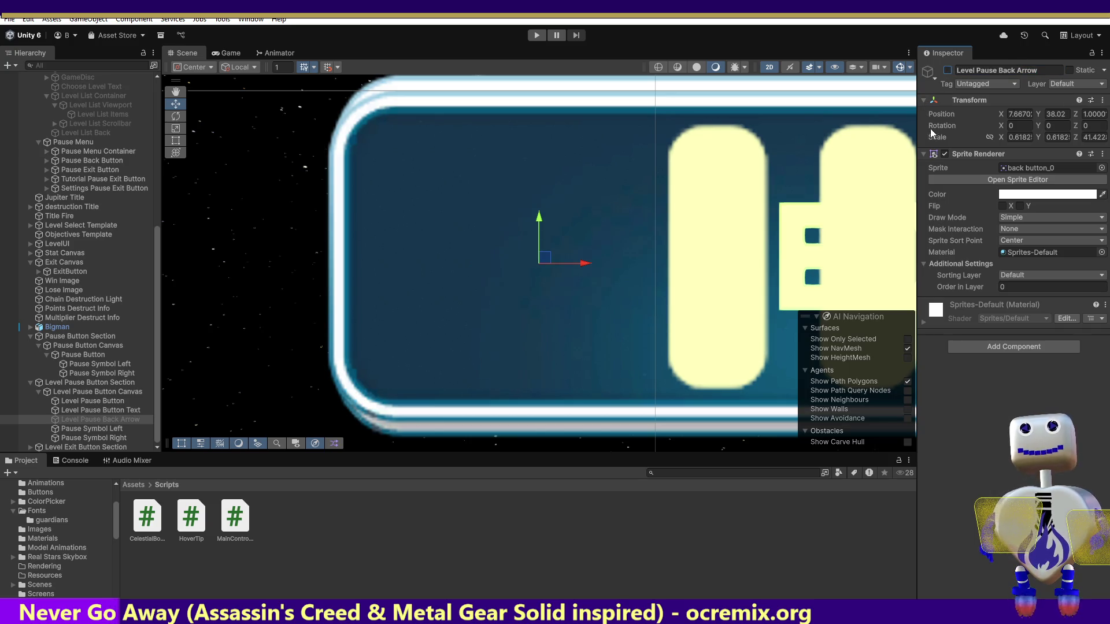
click(1017, 70)
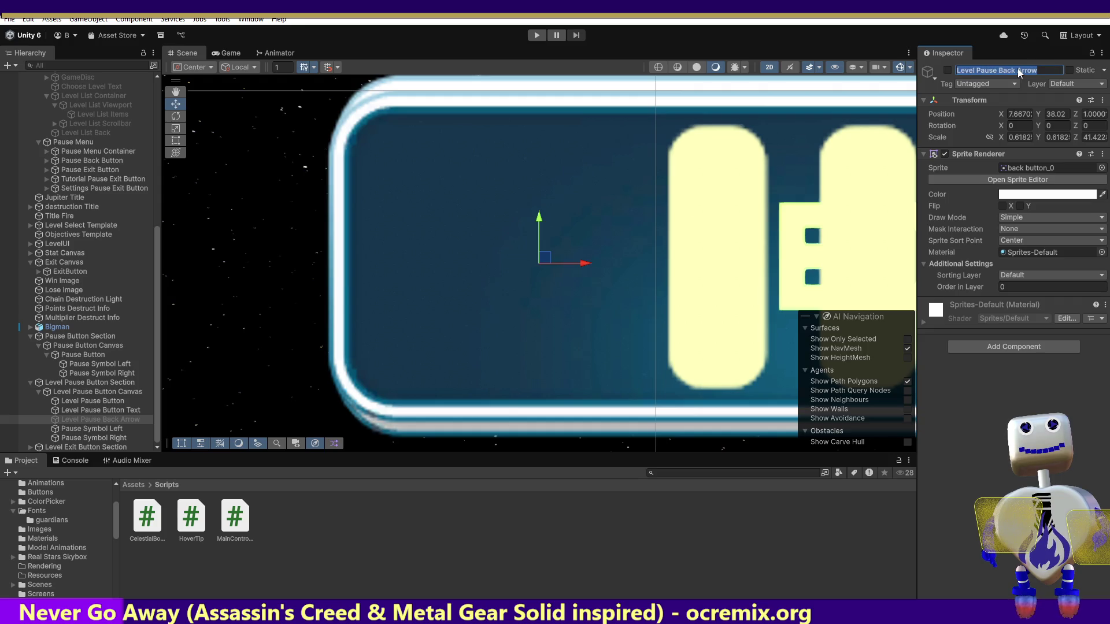
click(1018, 70)
mouse_move(1018, 70)
mouse_down()
mouse_move(957, 72)
mouse_move(943, 84)
mouse_up()
key(ctrl+c)
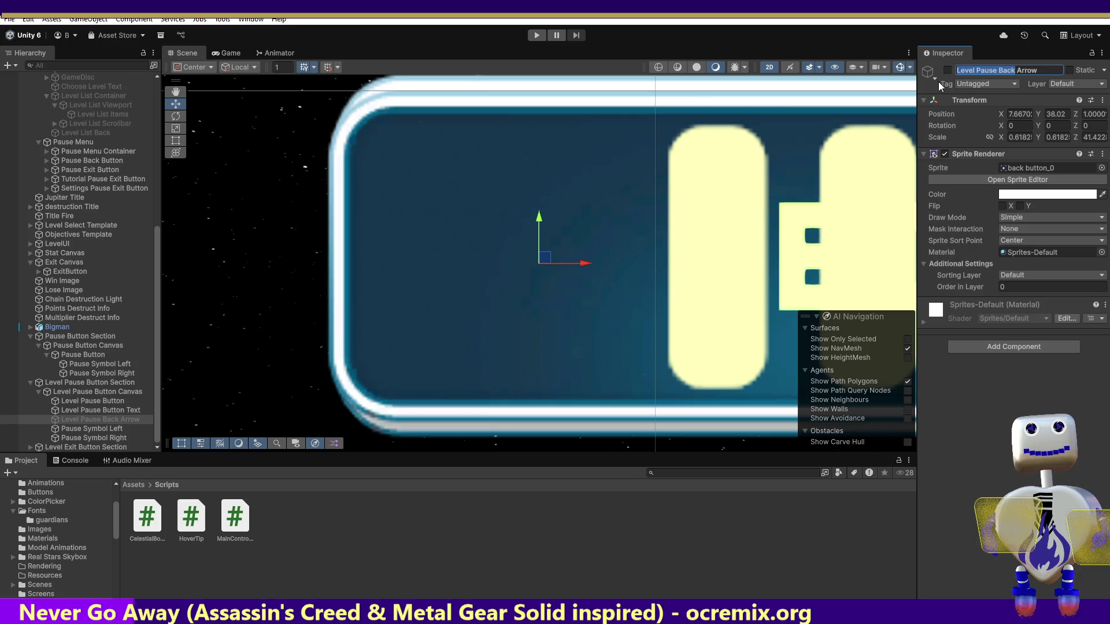
click(62, 422)
key(alt+shift+a)
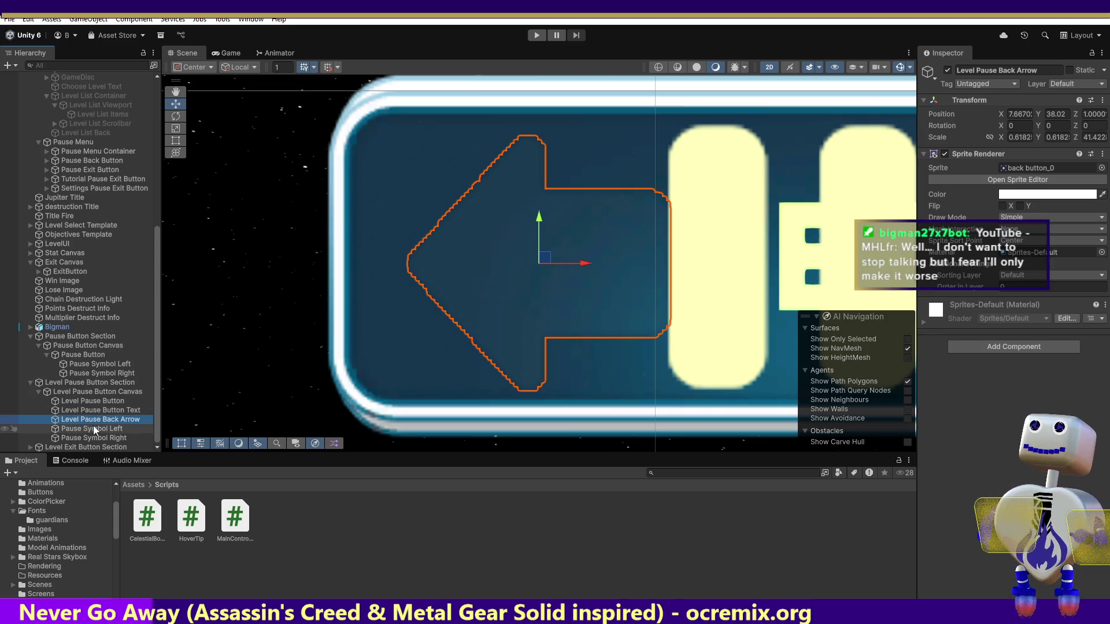
click(93, 429)
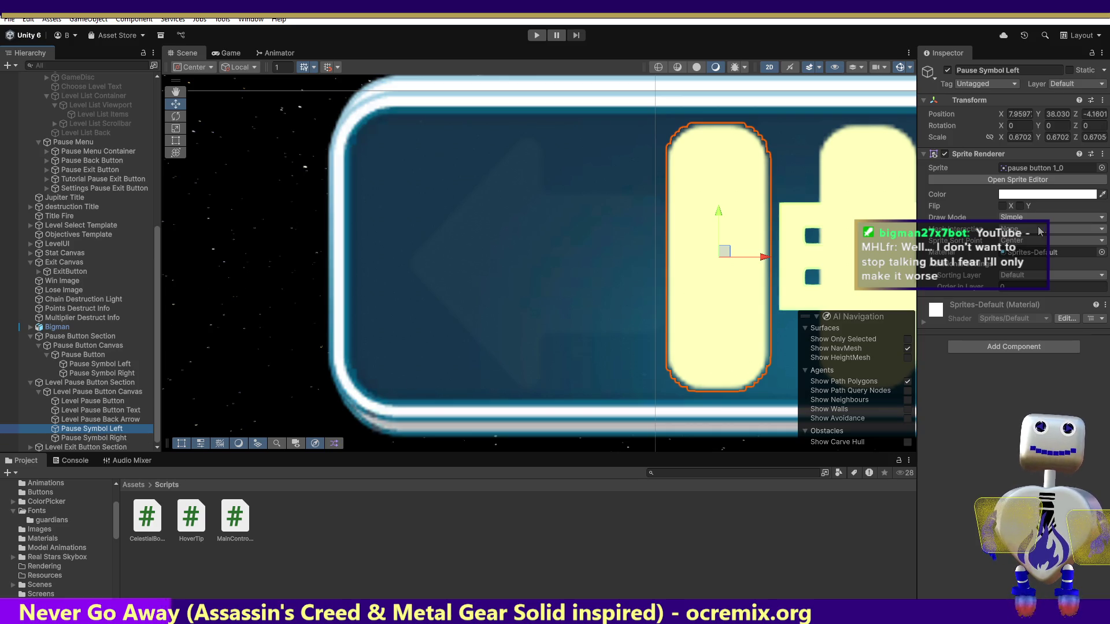
click(970, 71)
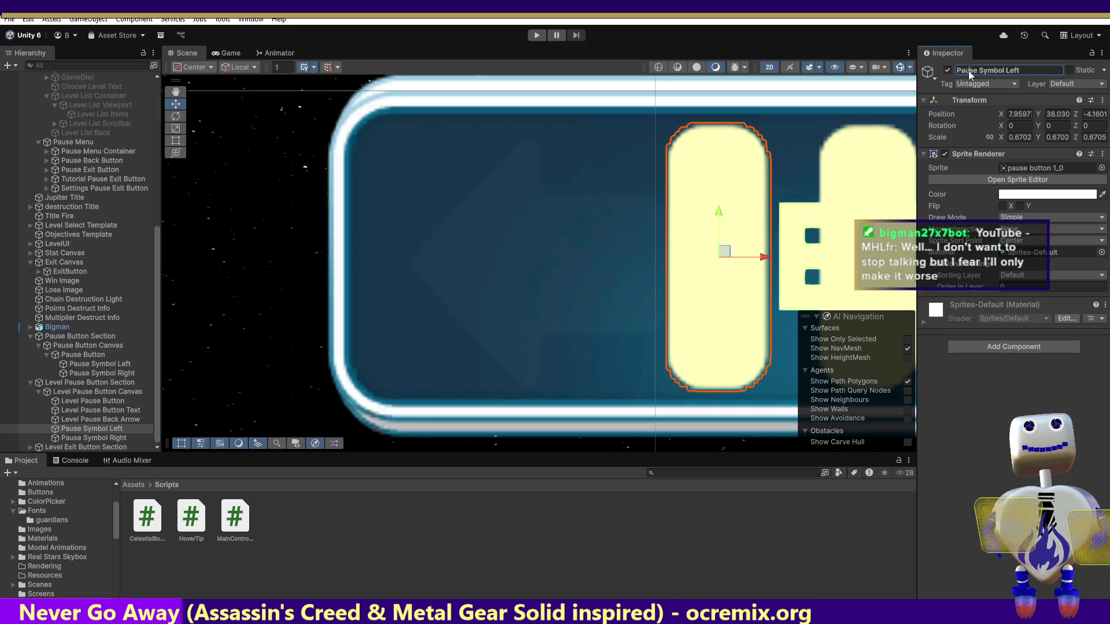
Step: Rename the left pause symbol to 'Level Pause Symbol Left'
key(ctrl+v)
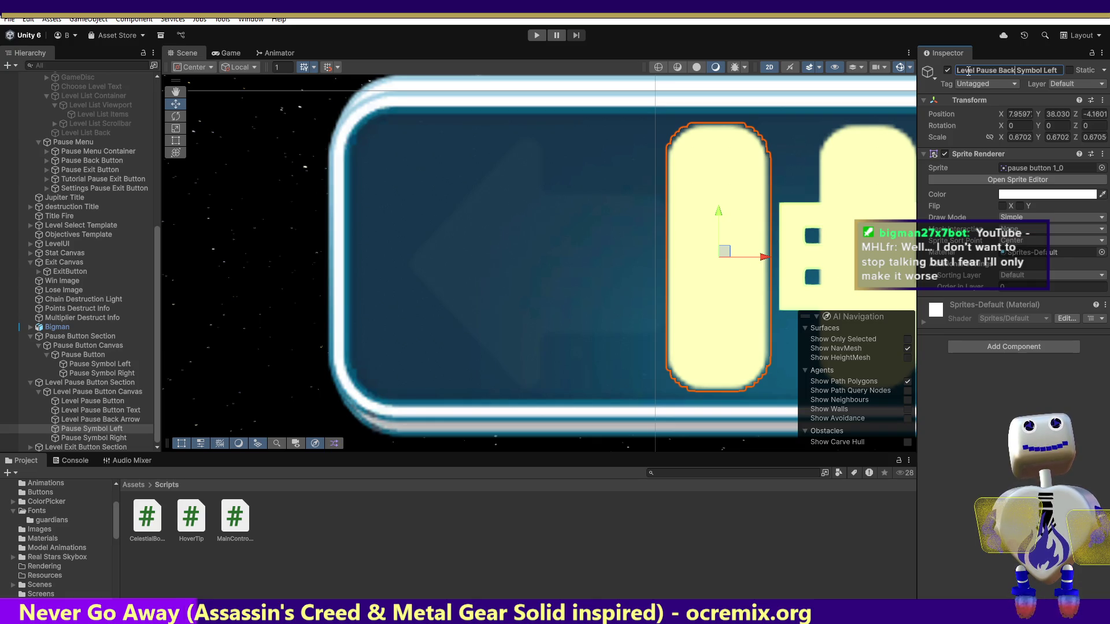
key(BackSpace)
key(BackSpace)
key(BackSpace)
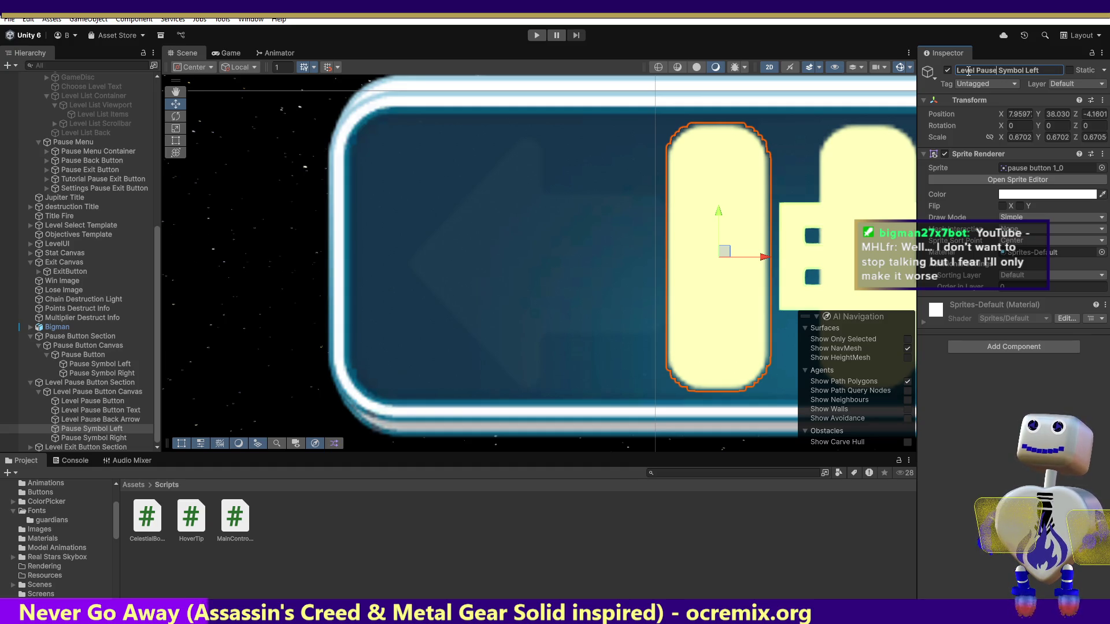
key(Return)
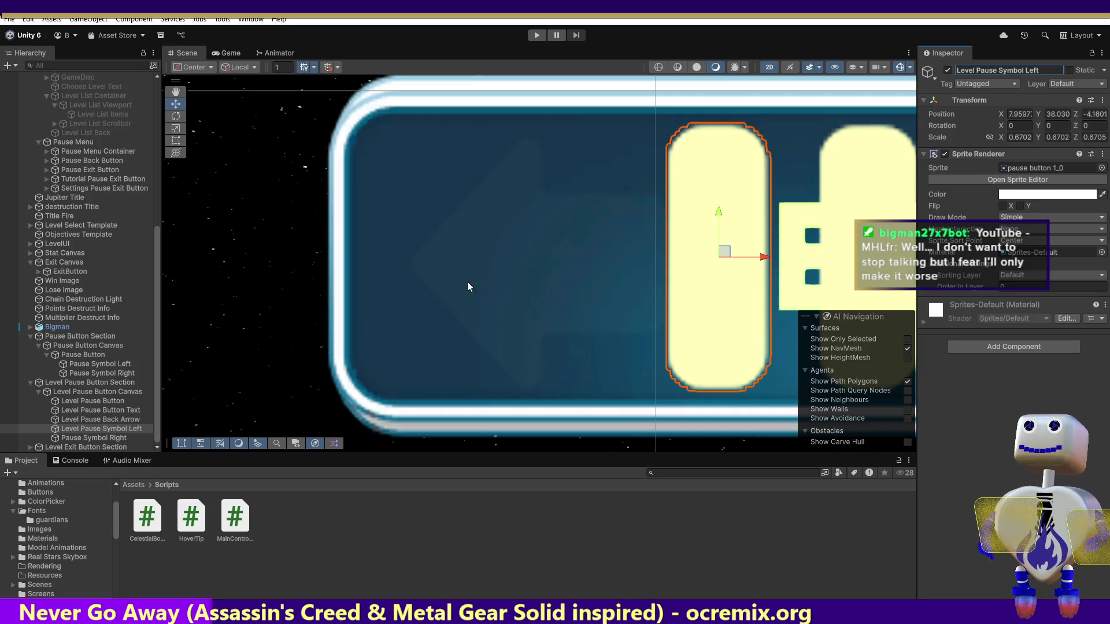
Step: Rename the right pause symbol to 'Level Pause Symbol Right'
click(114, 438)
double_click(970, 69)
text(Level Pause Back)
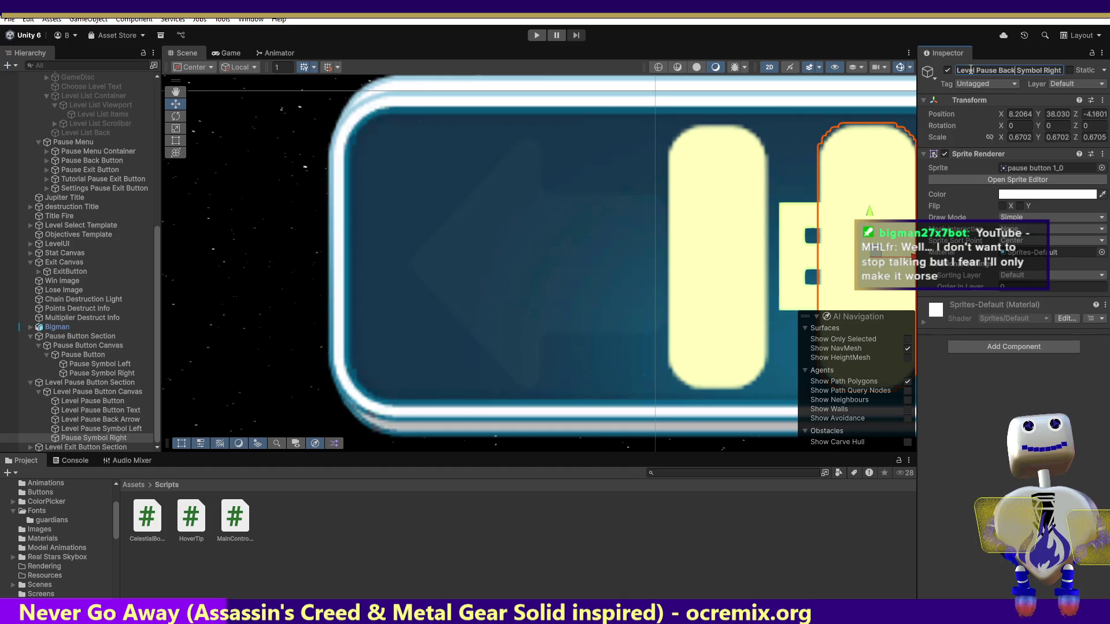
key(BackSpace)
key(BackSpace)
key(BackSpace)
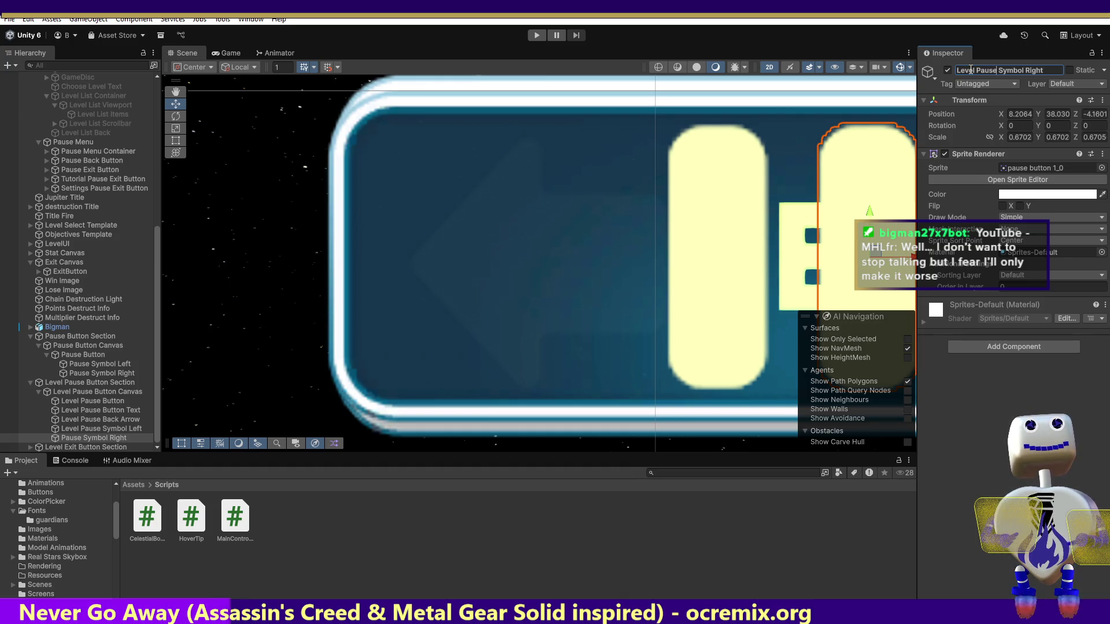
click(104, 439)
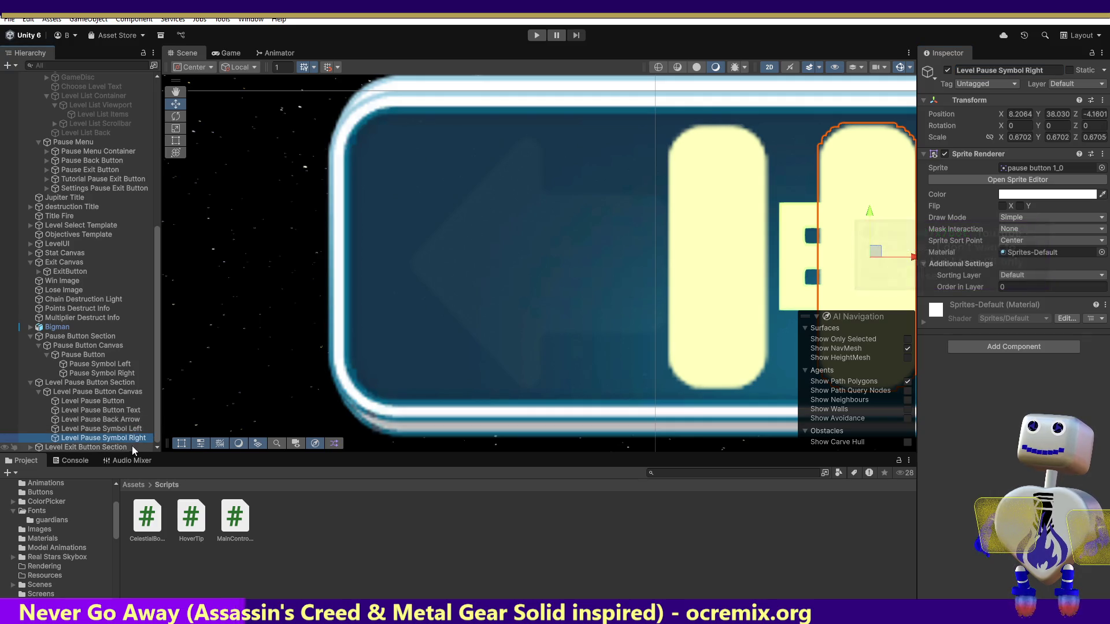
Step: Delete the Level Pause Back Arrow and slide both Level Pause Symbols sideways into its place
click(123, 420)
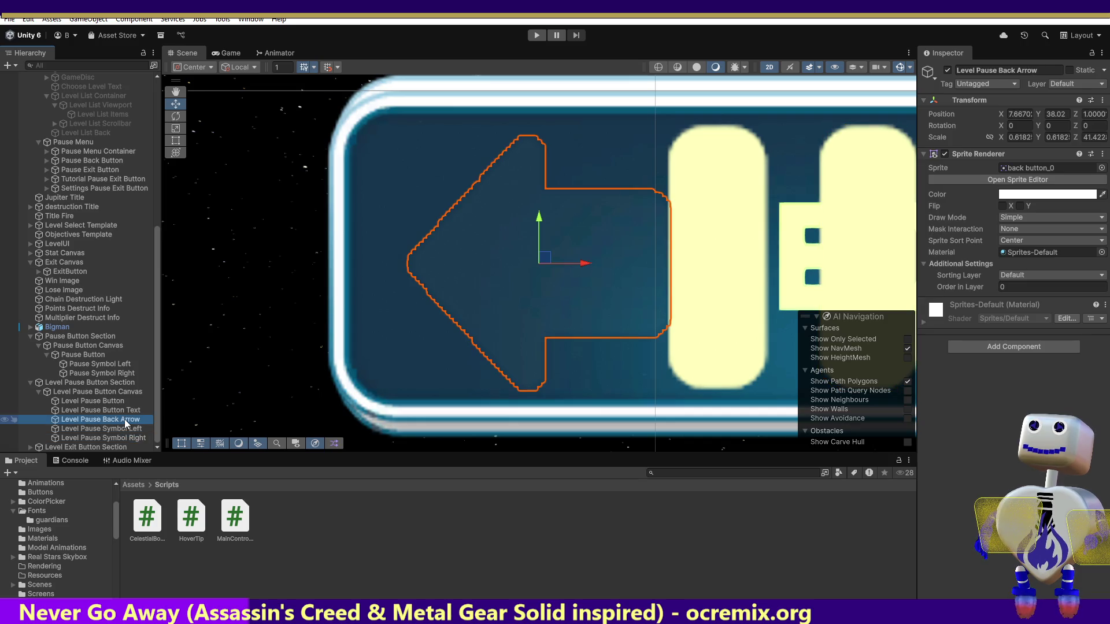
key(Delete)
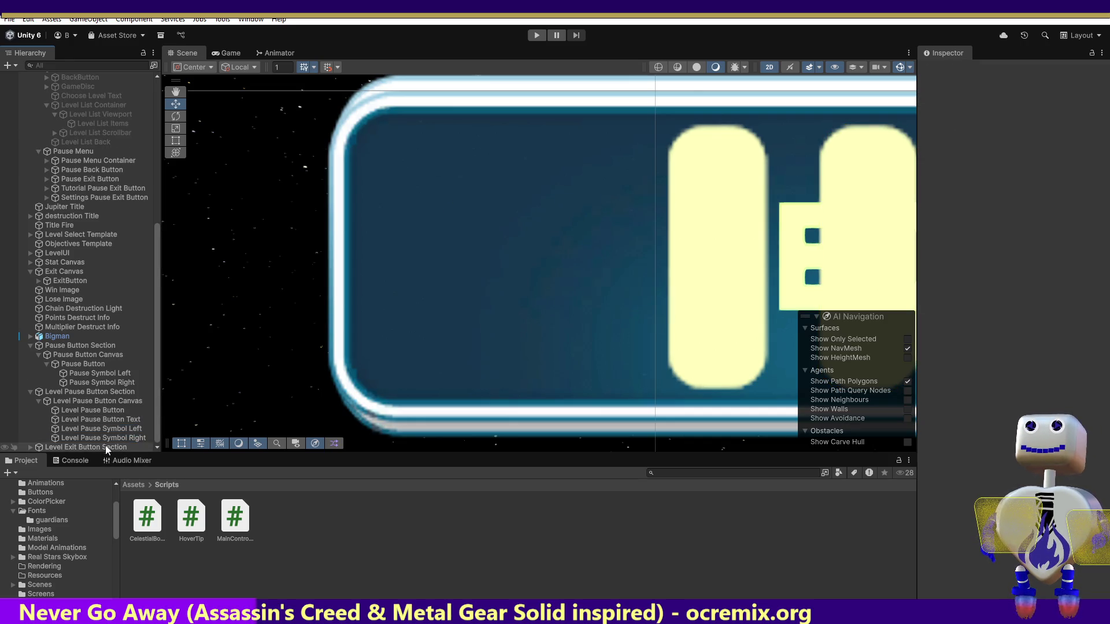
click(98, 436)
shift+click(102, 431)
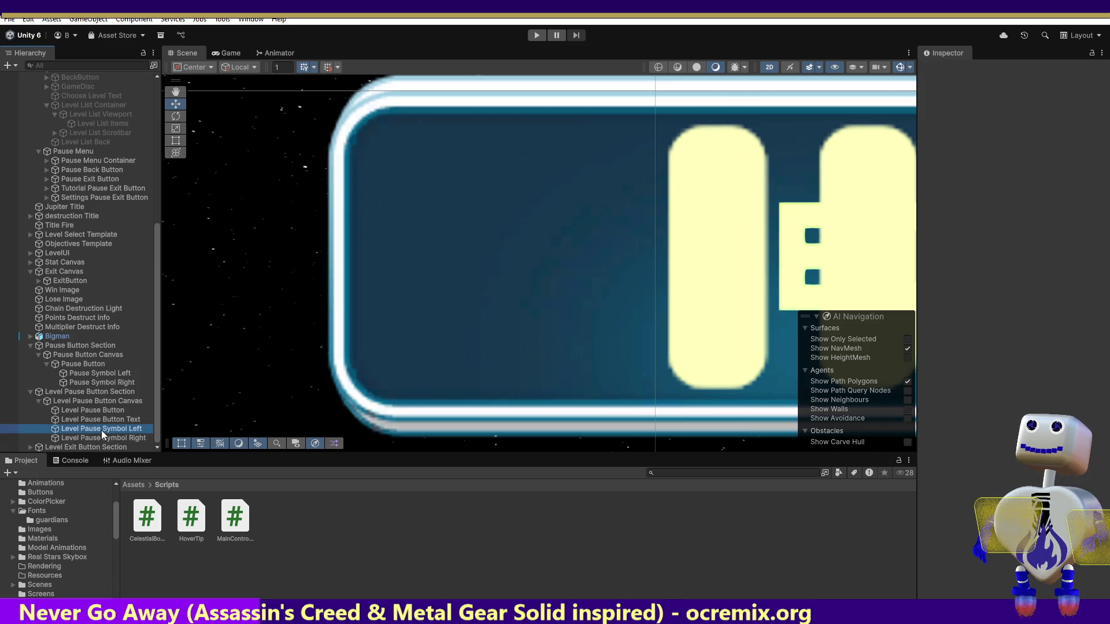
mouse_move(846, 267)
mouse_down()
mouse_move(585, 269)
mouse_move(564, 285)
mouse_up()
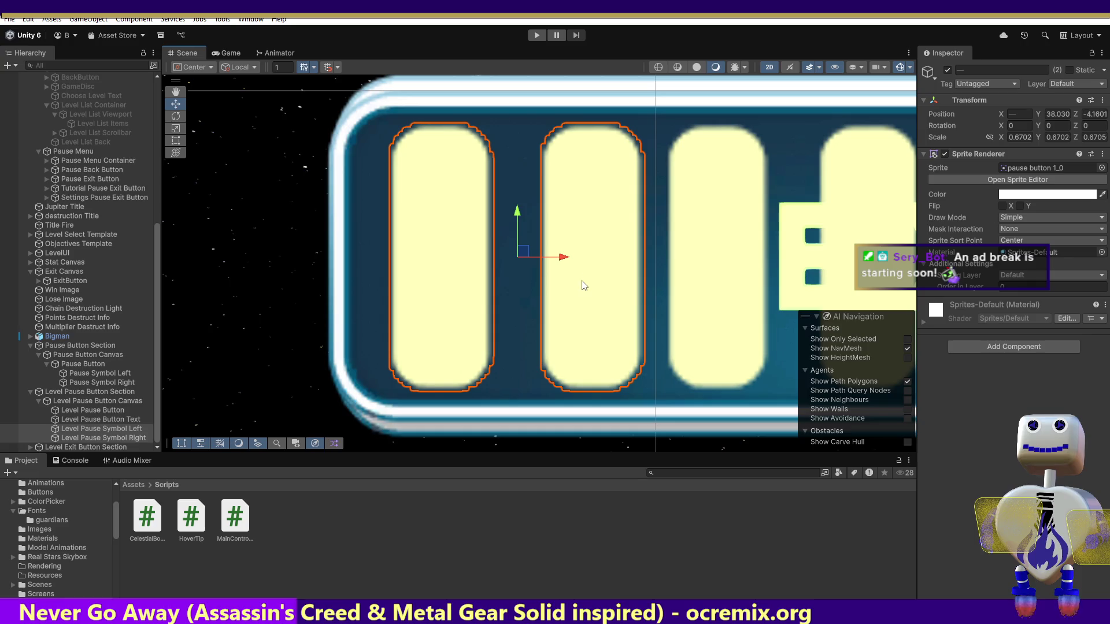
drag(564, 257, 617, 257)
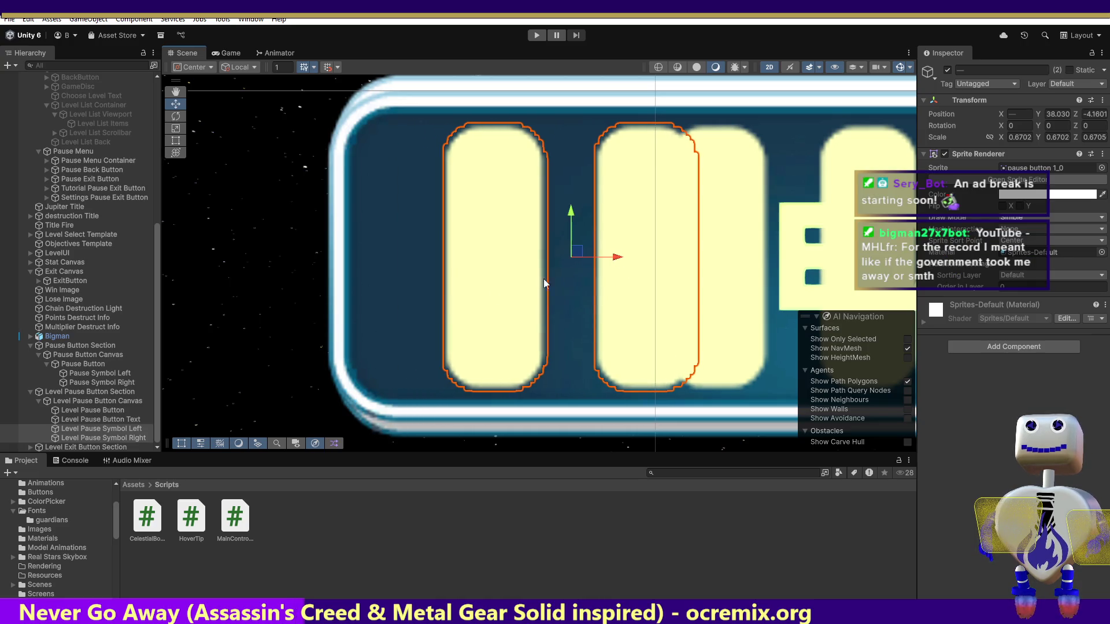
click(71, 346)
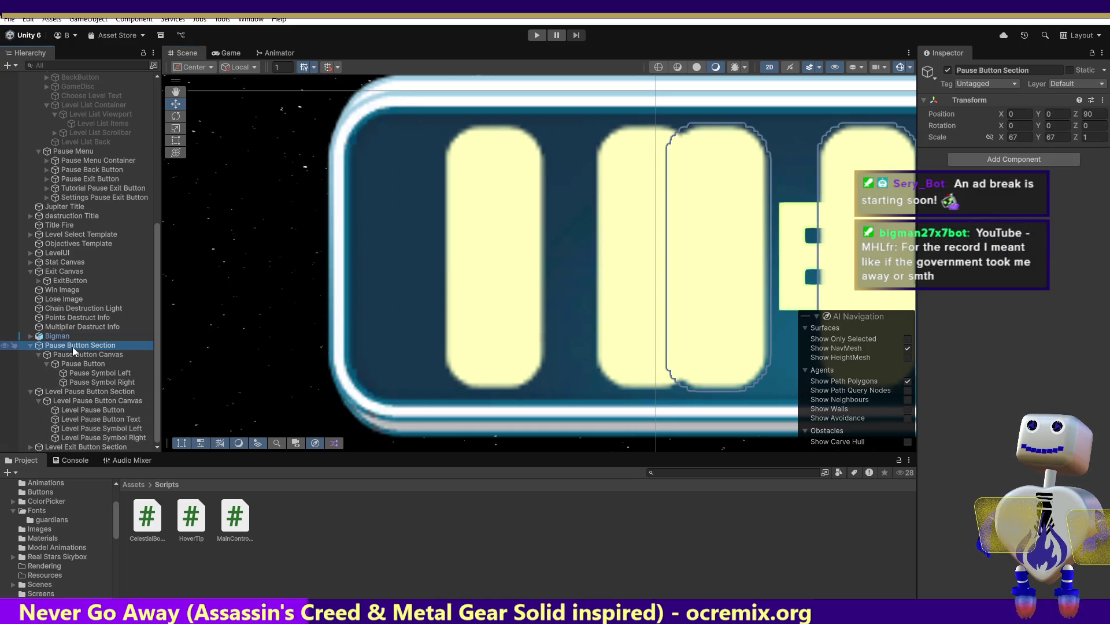
Step: Deactivate the Pause Button Section and pan the Scene view over to the EXIT text
click(948, 70)
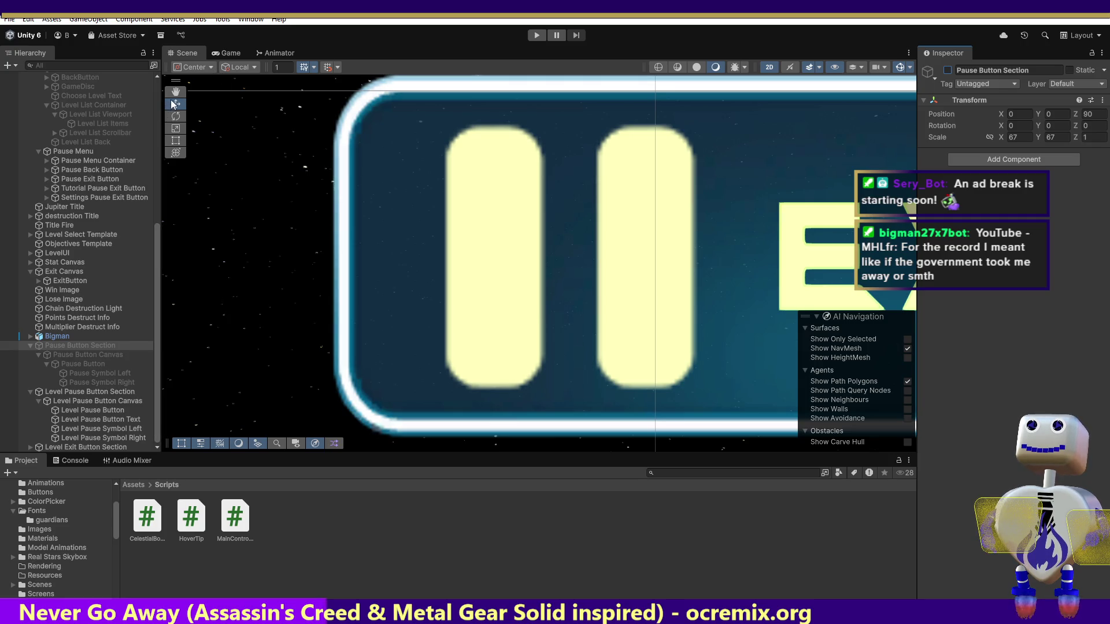
key(q)
mouse_move(792, 302)
mouse_down()
mouse_move(427, 302)
mouse_move(669, 300)
mouse_up()
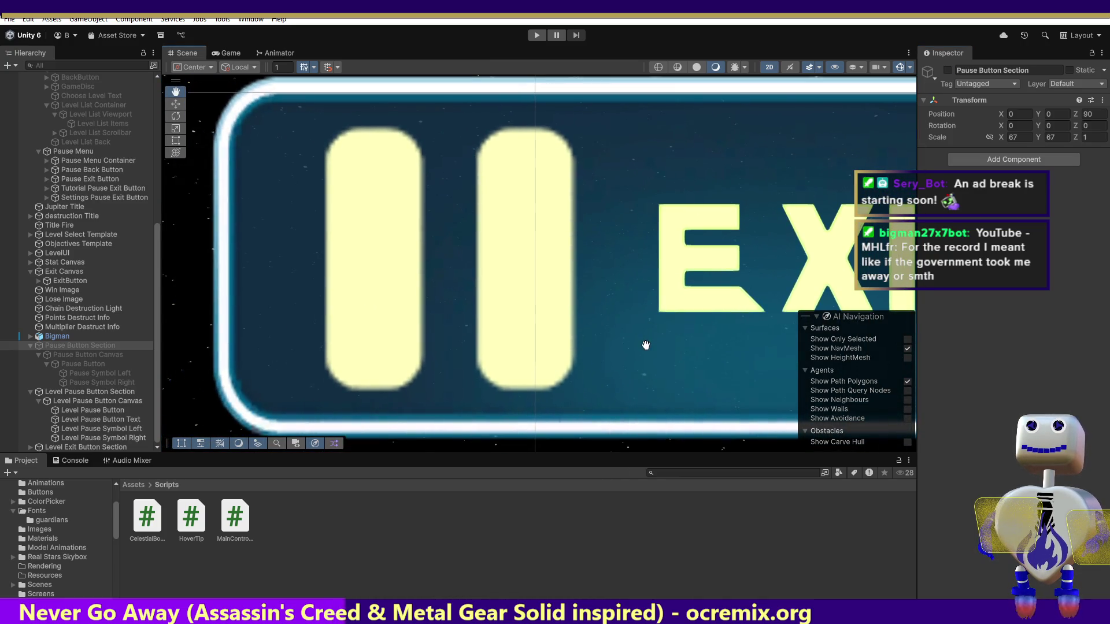
click(156, 397)
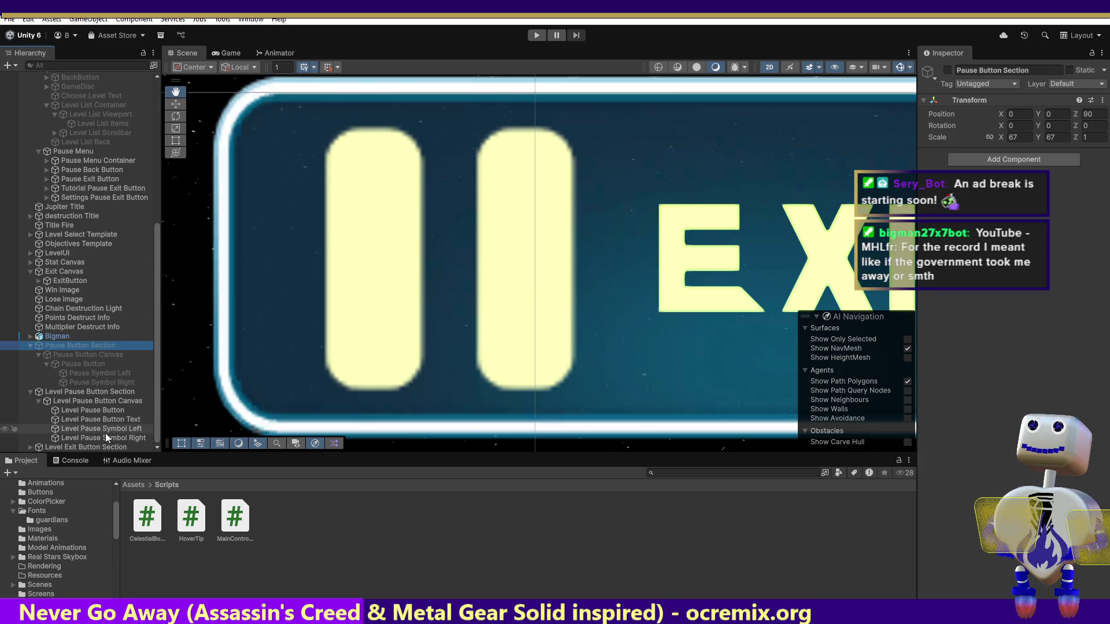
double_click(105, 448)
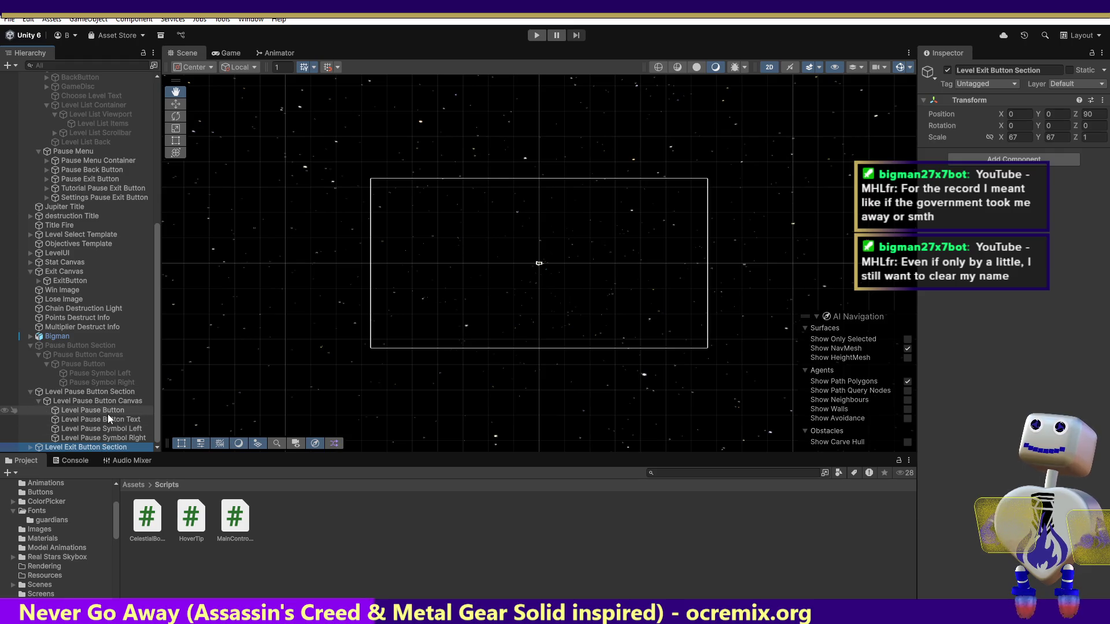
Step: Frame the Scene view on the Level Pause Button
click(108, 413)
double_click(106, 413)
click(106, 414)
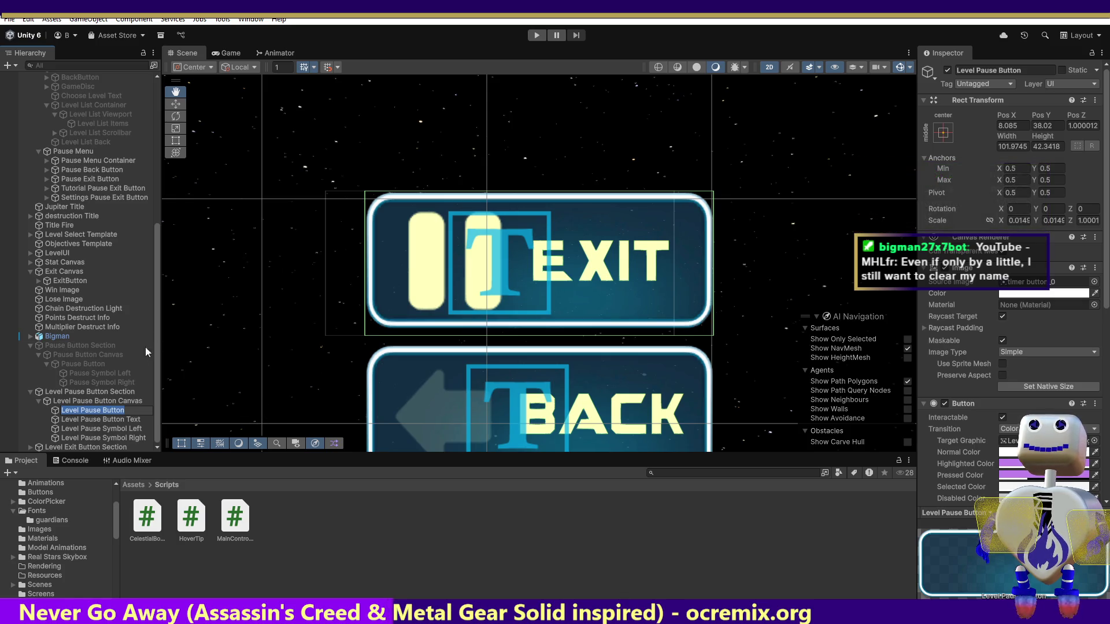
Step: Nudge both Level Pause Symbols sideways beside EXIT, keeping Y 38.030, then select Level Exit Button Canvas
click(107, 429)
shift+click(113, 438)
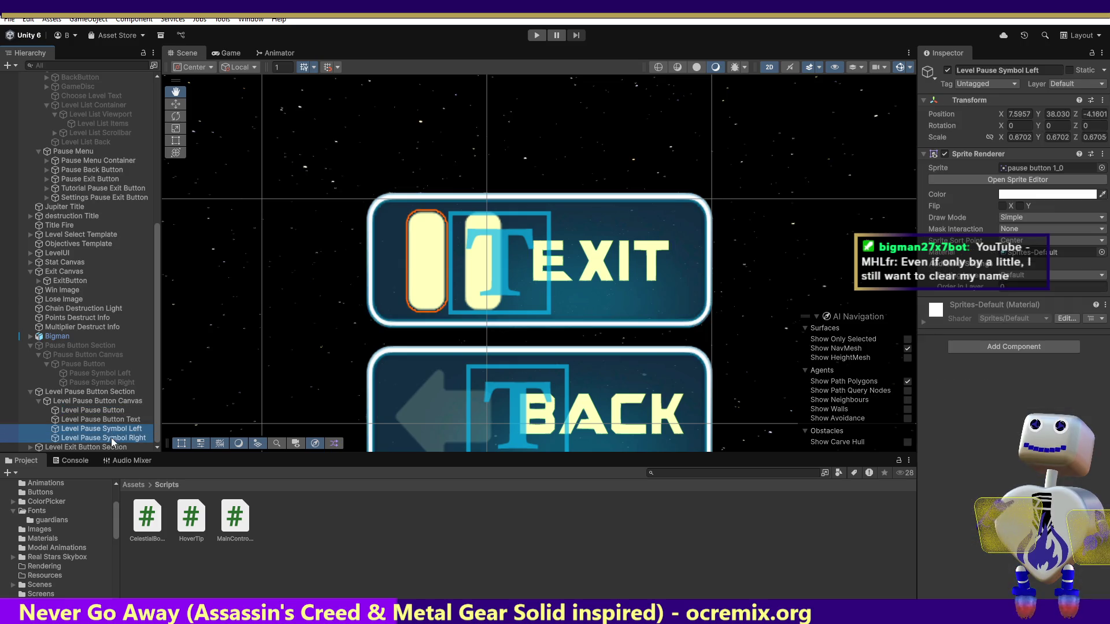
click(175, 104)
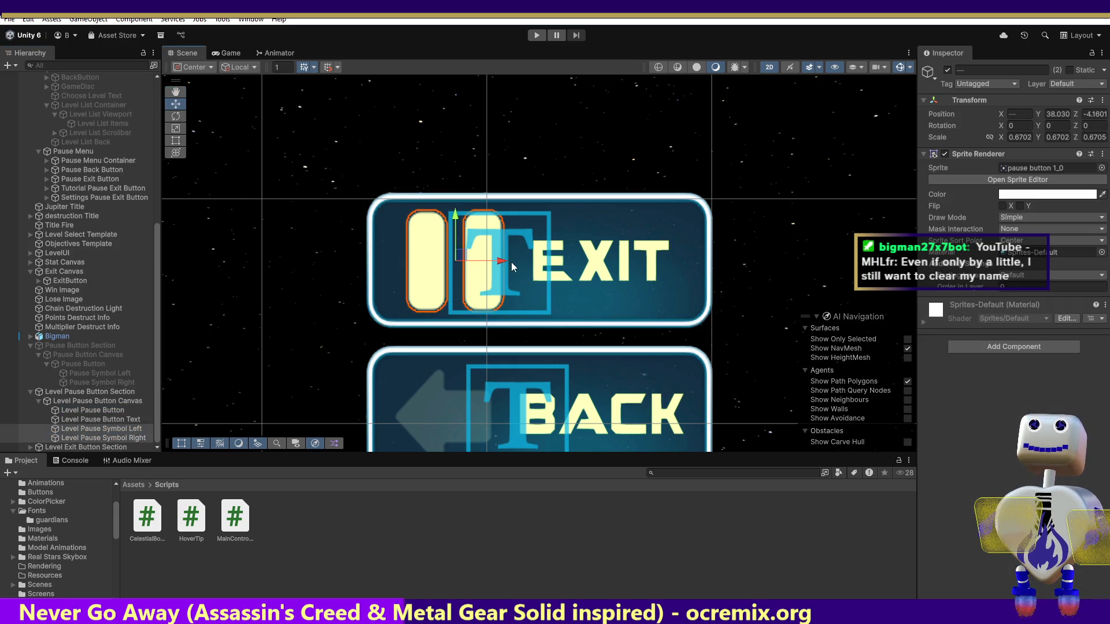
mouse_move(506, 266)
mouse_down()
mouse_move(495, 261)
mouse_move(503, 264)
mouse_up()
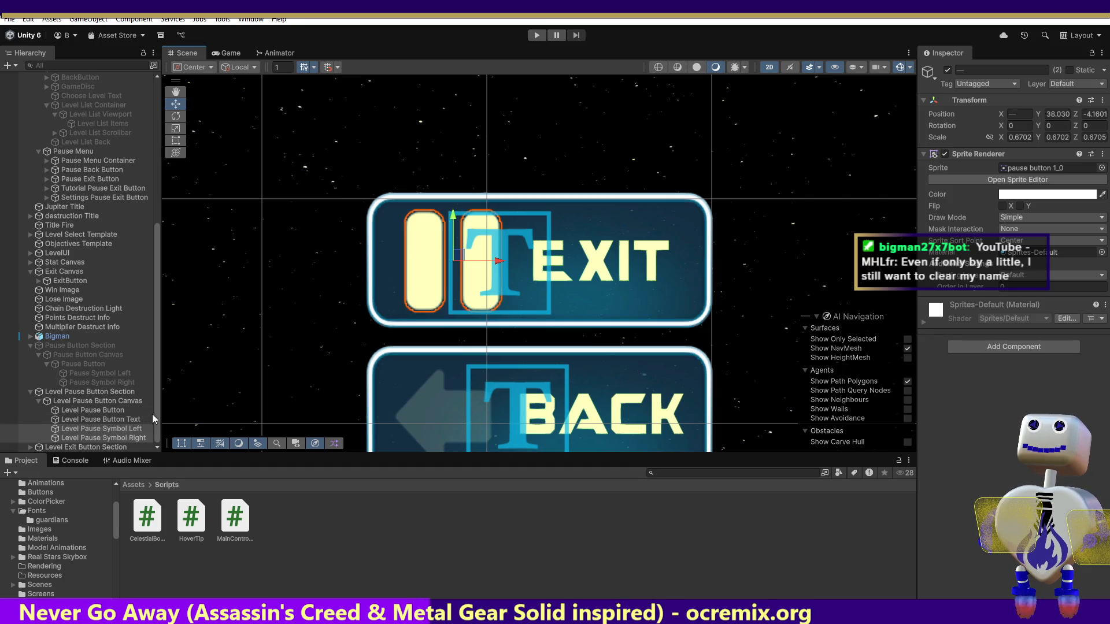
click(30, 449)
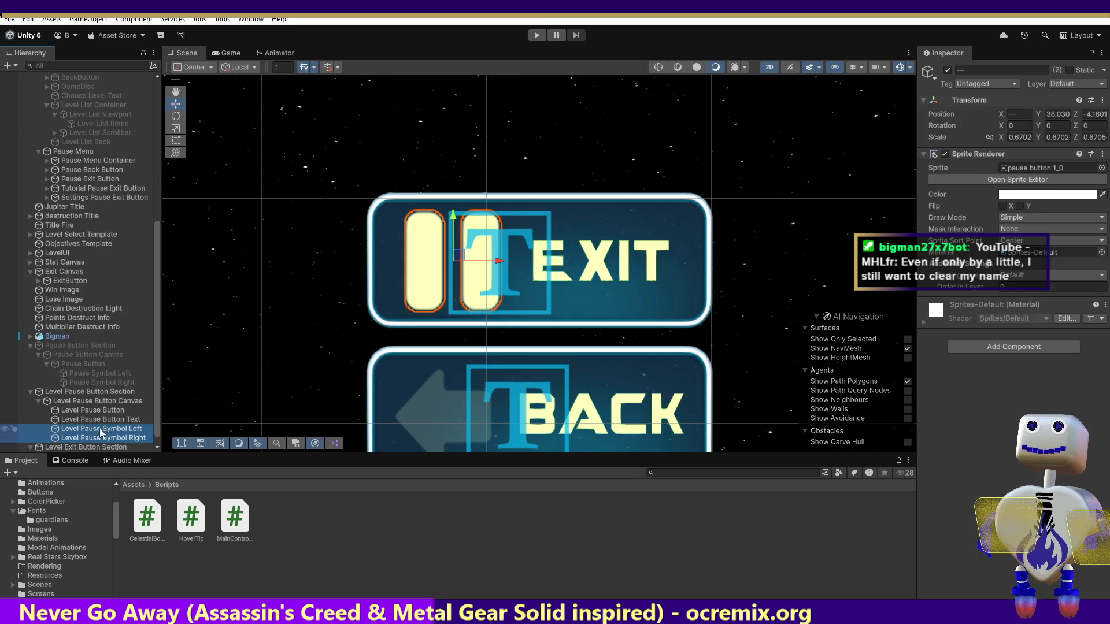
scroll(157, 402, down, 1)
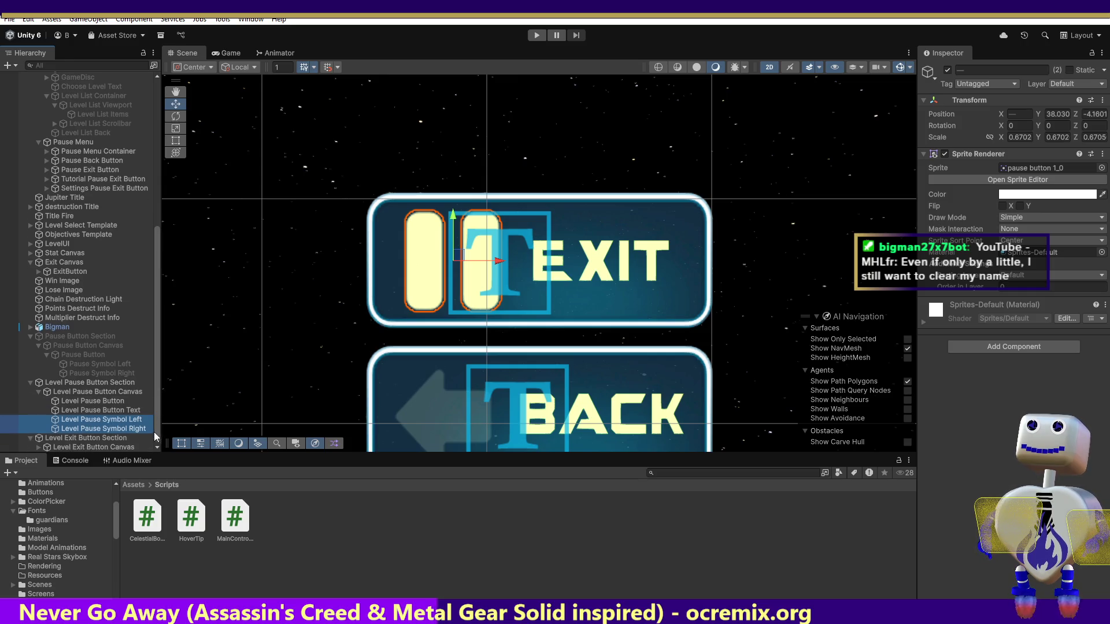
click(89, 448)
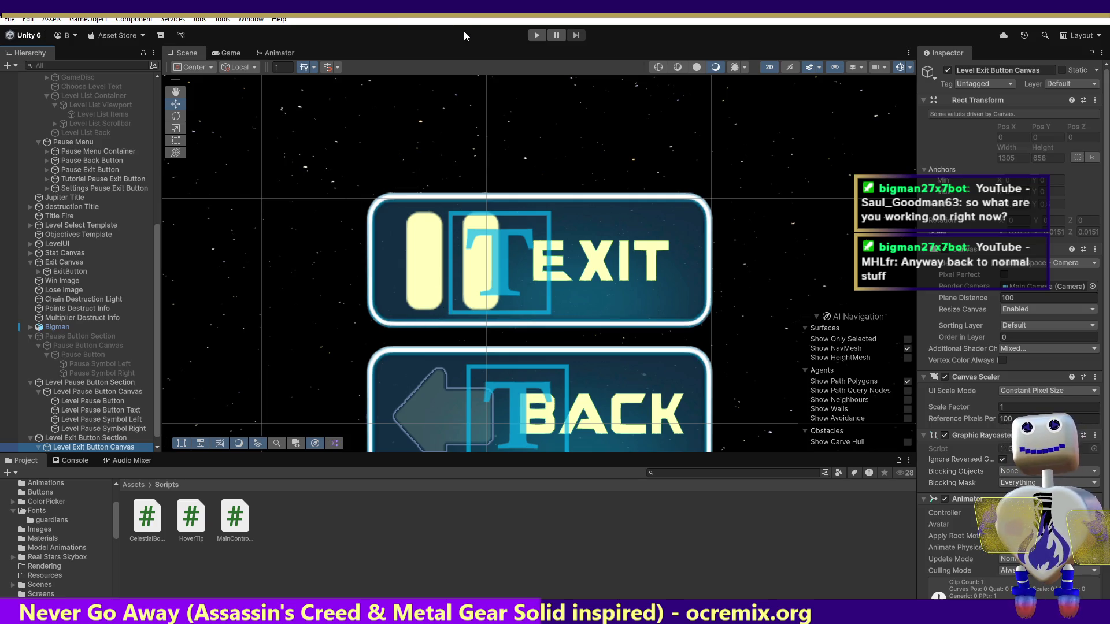
Step: Play-test from the main menu through level select into the Tutorial level, then stop
click(536, 35)
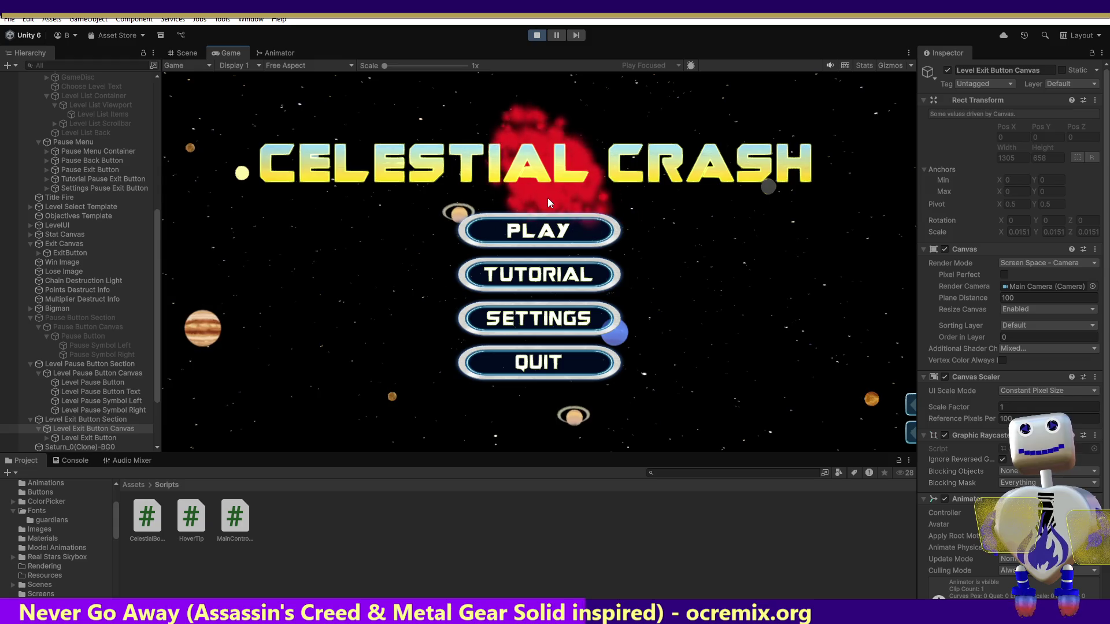
click(580, 223)
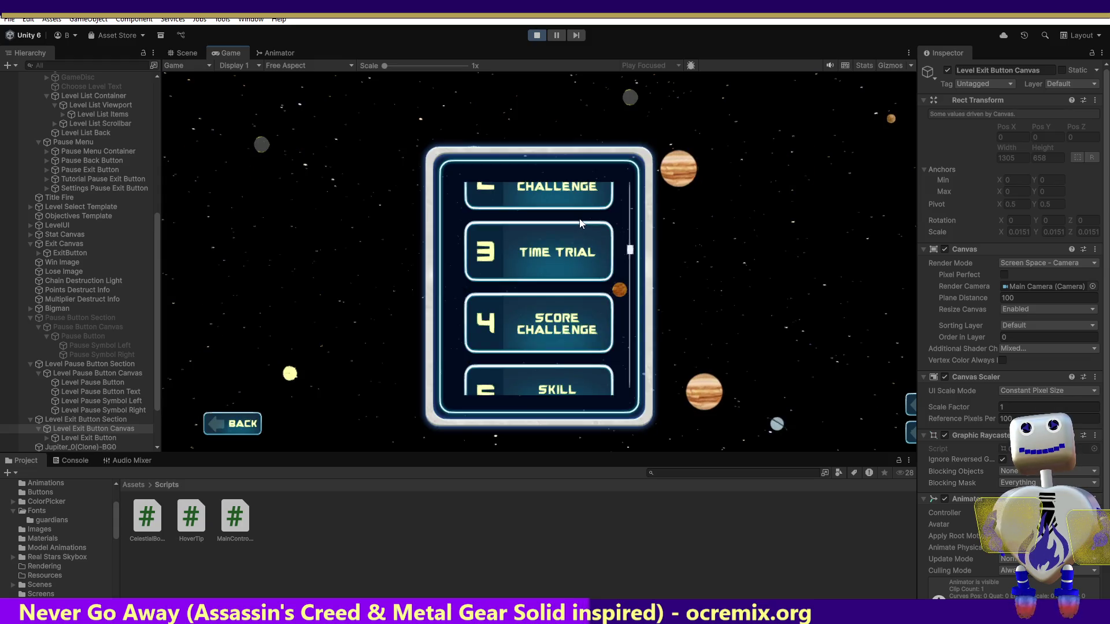
scroll(632, 235, down, 2)
scroll(634, 199, up, 3)
scroll(634, 199, up, 2)
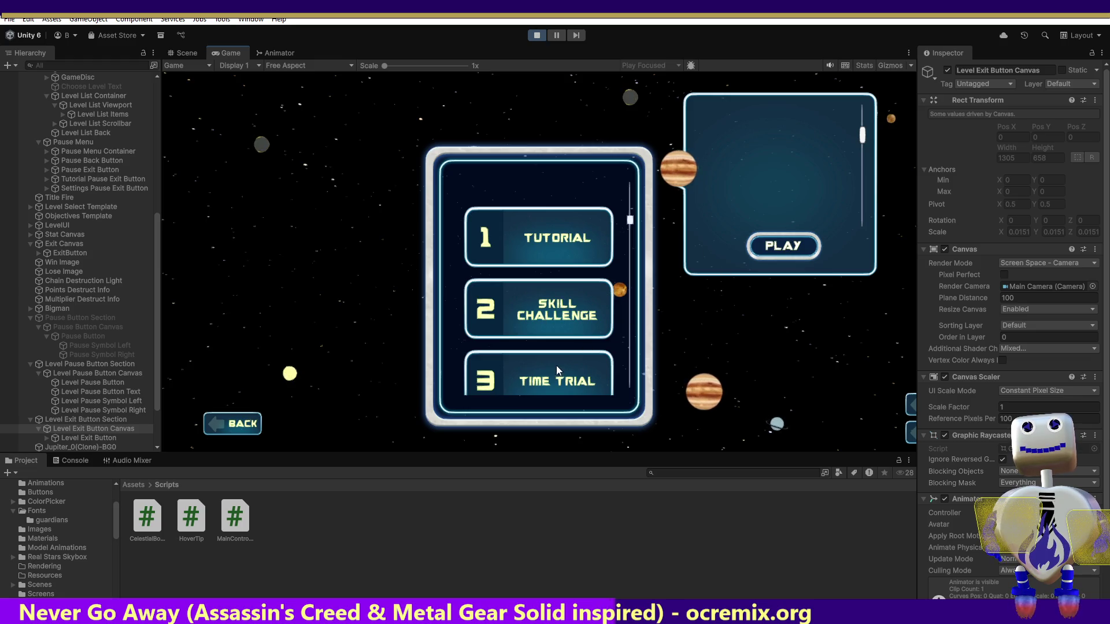
click(802, 242)
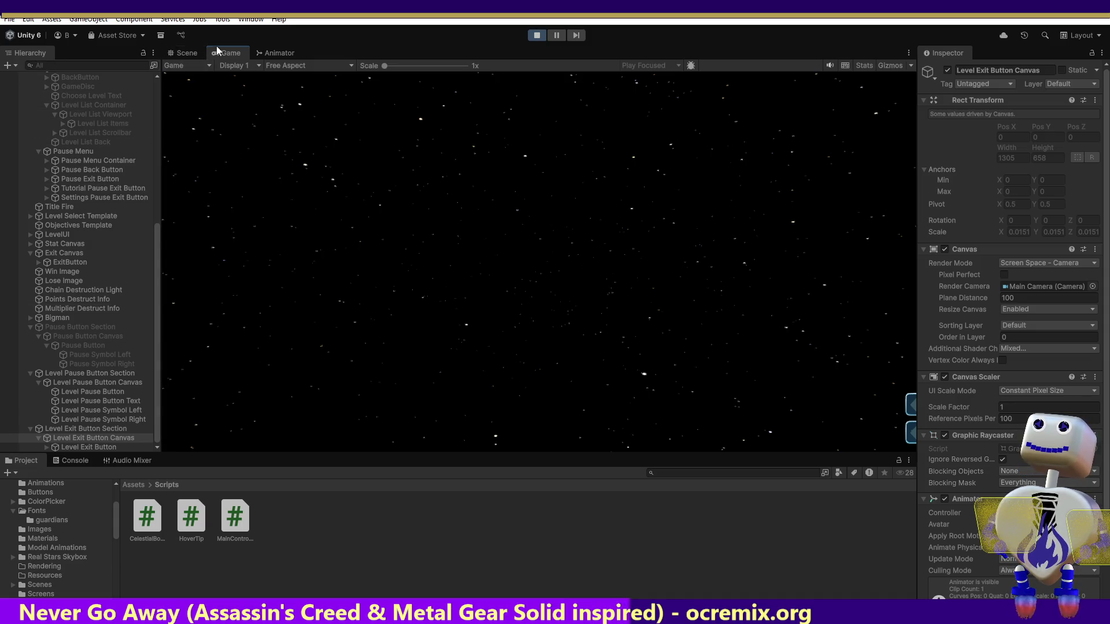
click(537, 36)
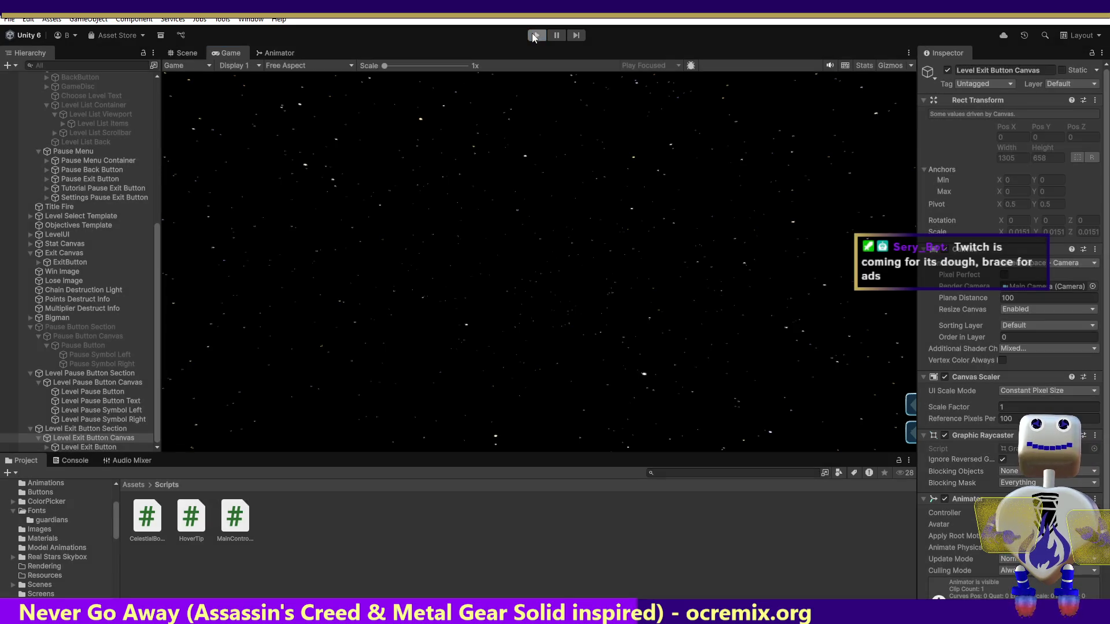
Step: Run the game again and pick a level to show its PLAY panel, exposing the MainController.Start null reference
click(537, 38)
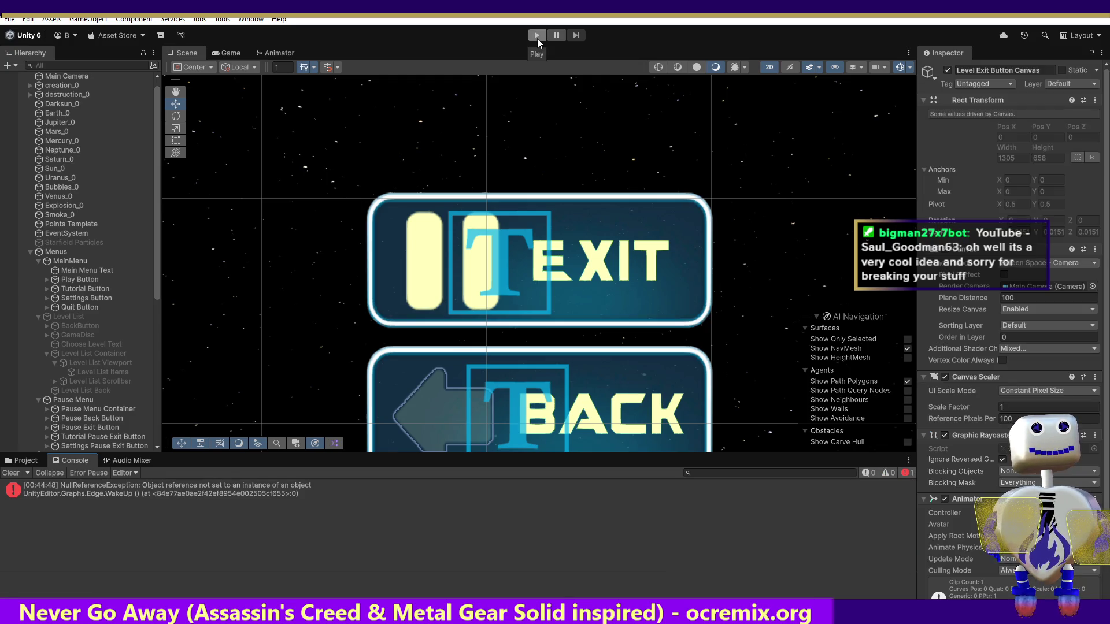
click(537, 37)
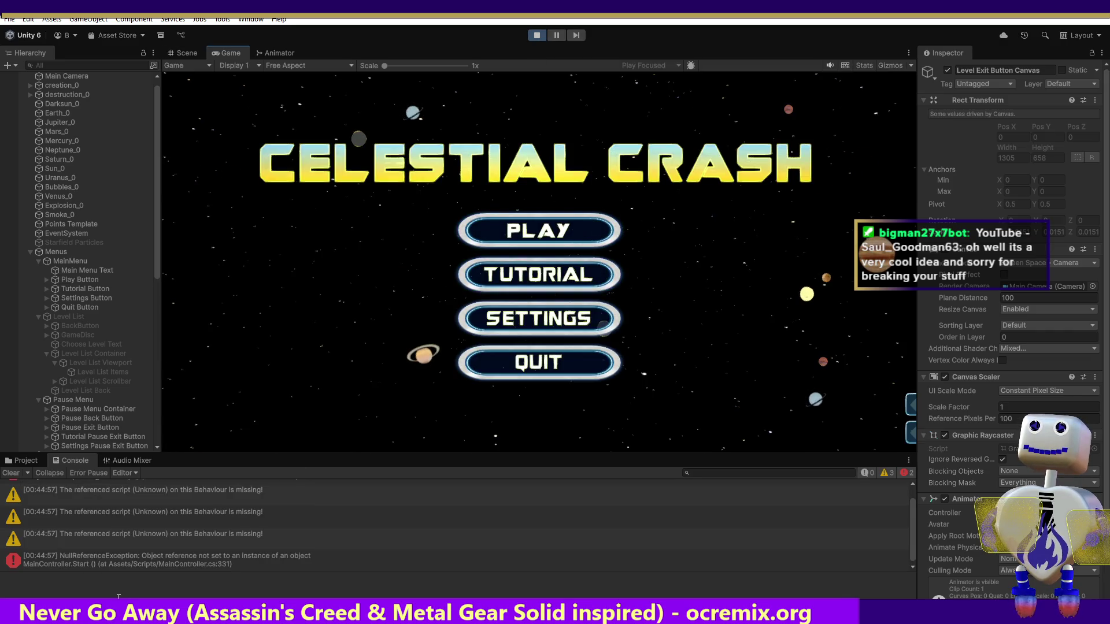
click(528, 230)
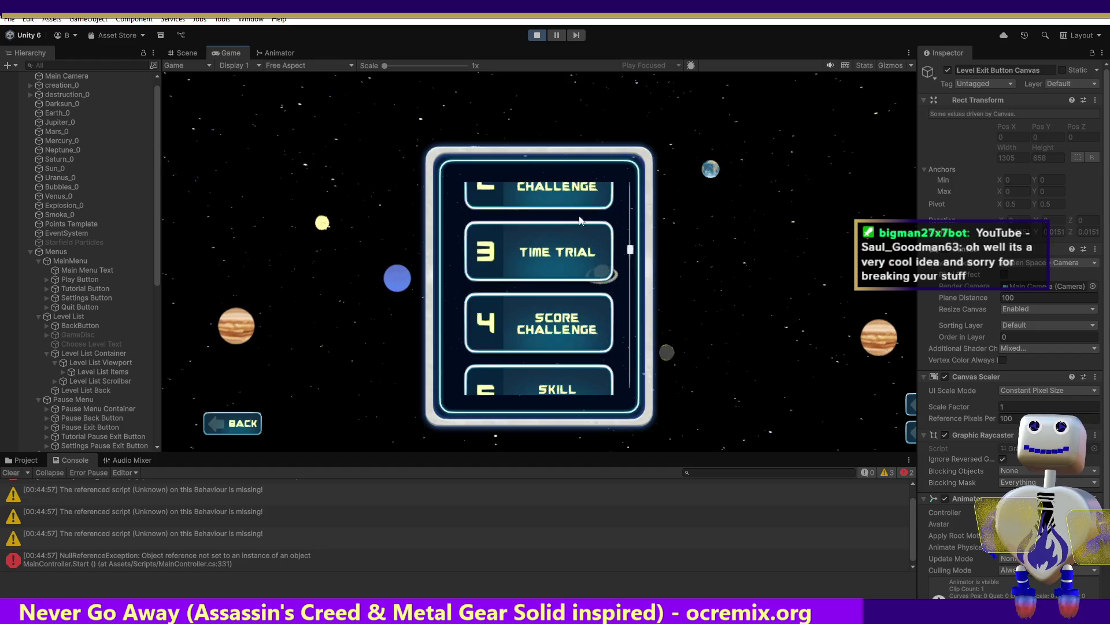
click(576, 189)
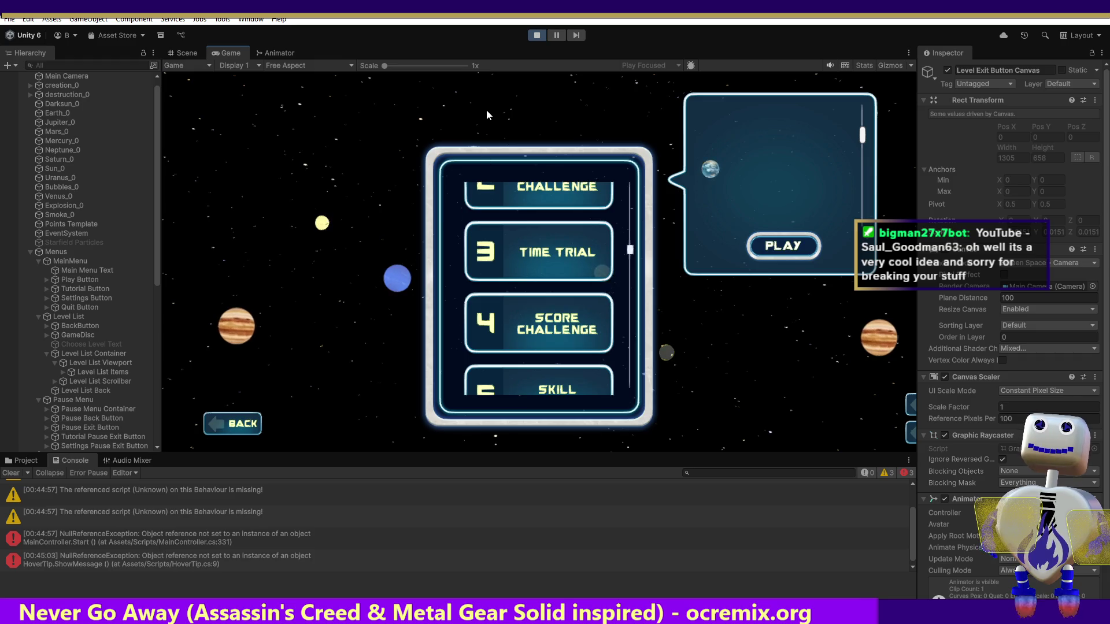
key(alt+Tab)
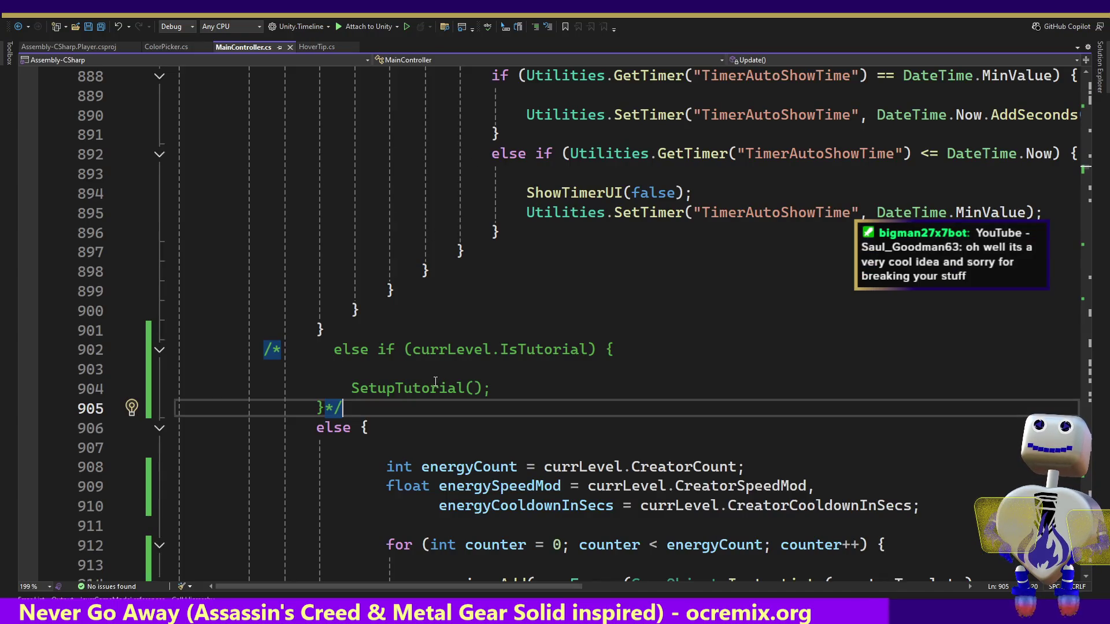
Step: Search for IsTutorial and comment out the !isTutorial check on line 4196 with //
double_click(536, 349)
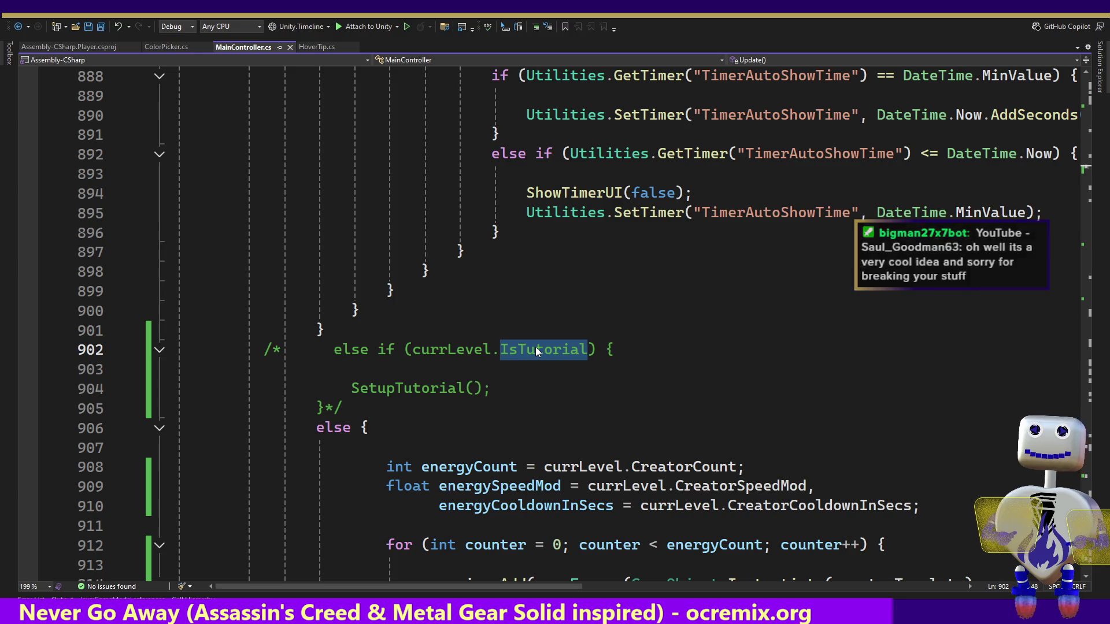
key(ctrl+f)
key(Return)
key(Return)
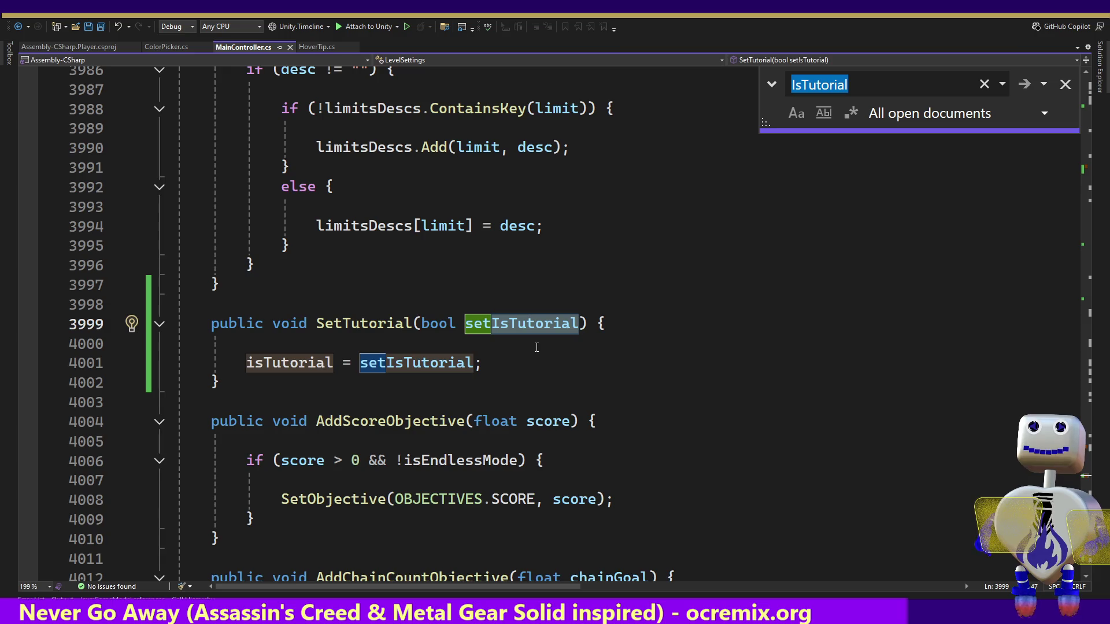
key(Return)
key(Return)
key(Return)
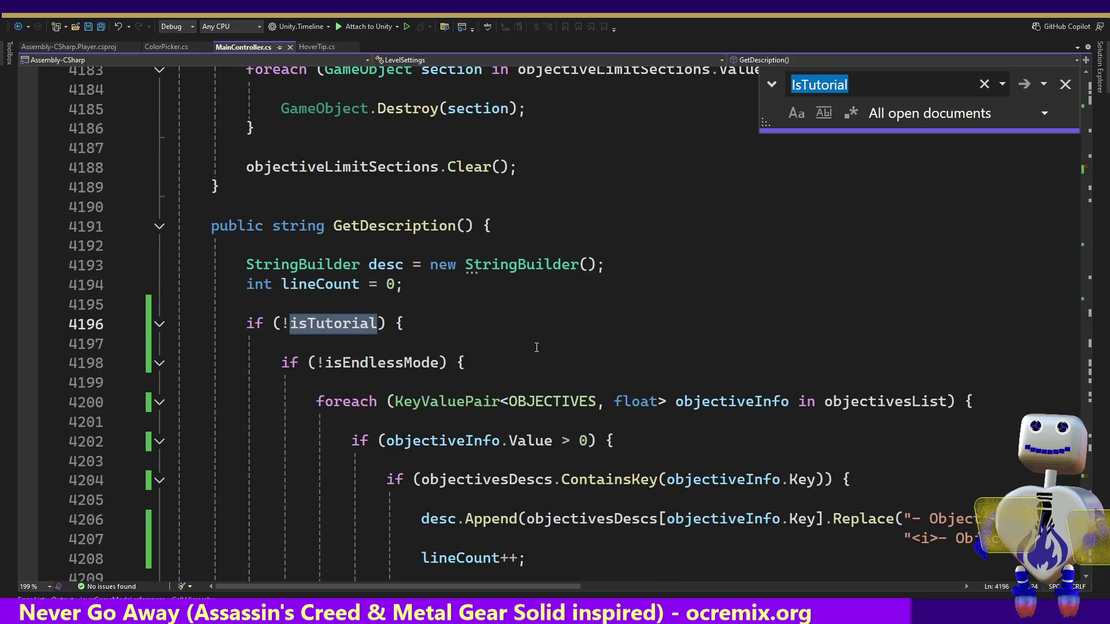
click(236, 325)
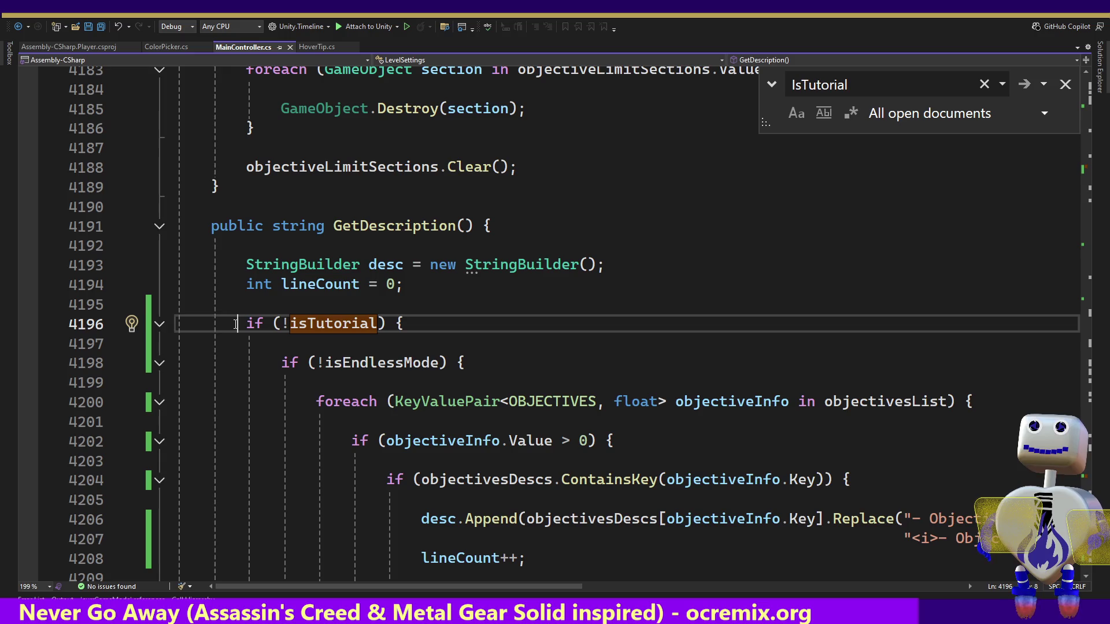
text(//)
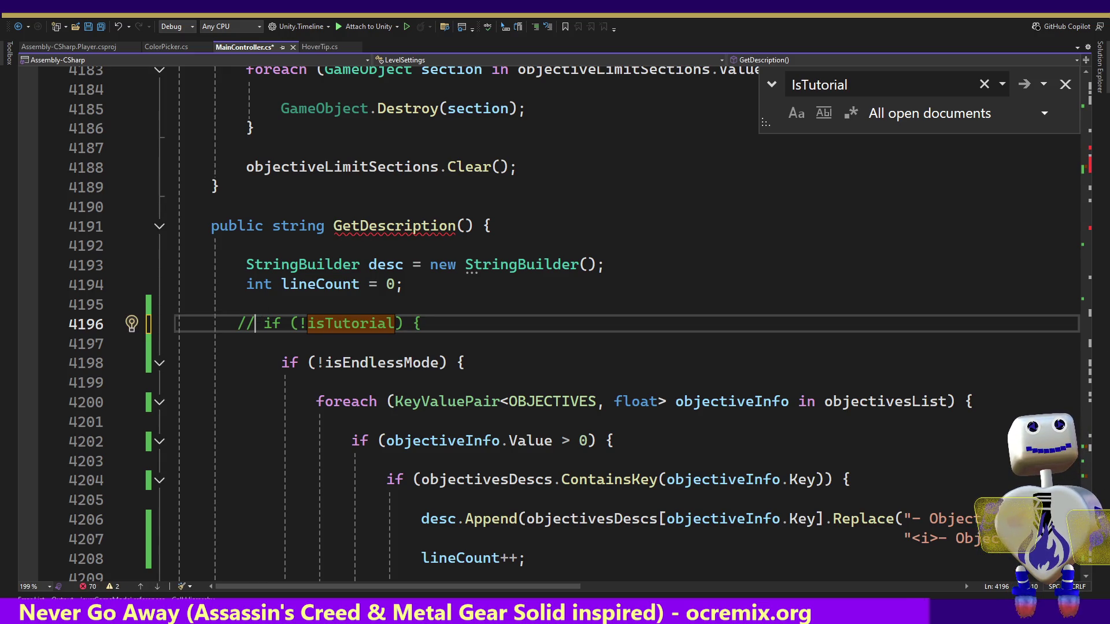
Step: Block-comment lines 4293–4297, the else branch appending "Tutorial", with /* */
scroll(555, 324, down, 20)
scroll(555, 324, up, 2)
click(195, 192)
text(/*)
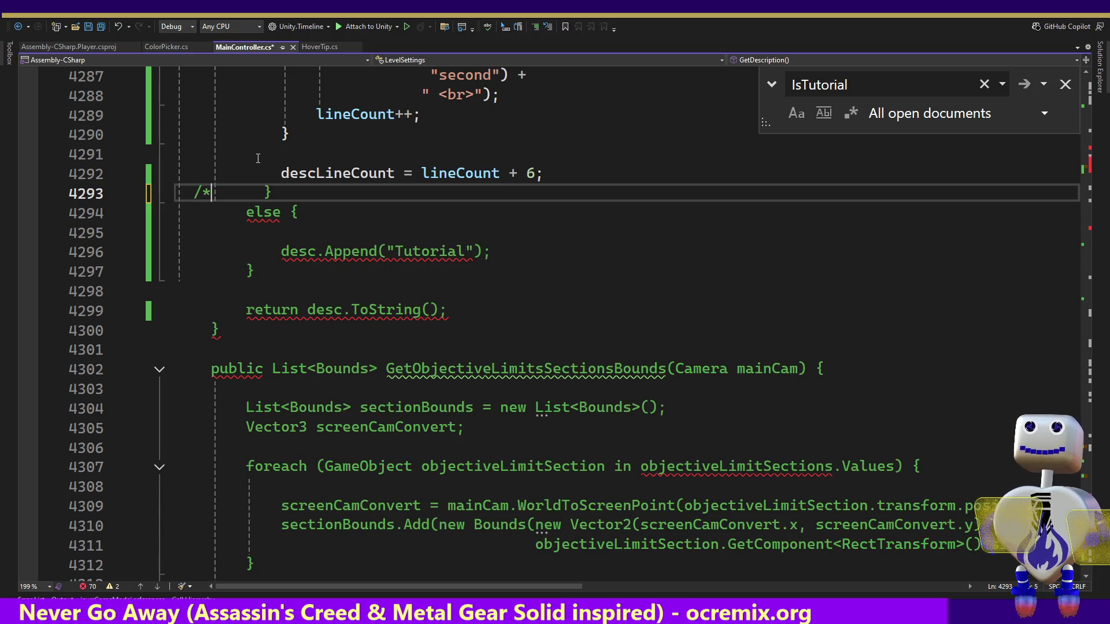
click(283, 276)
text(*/)
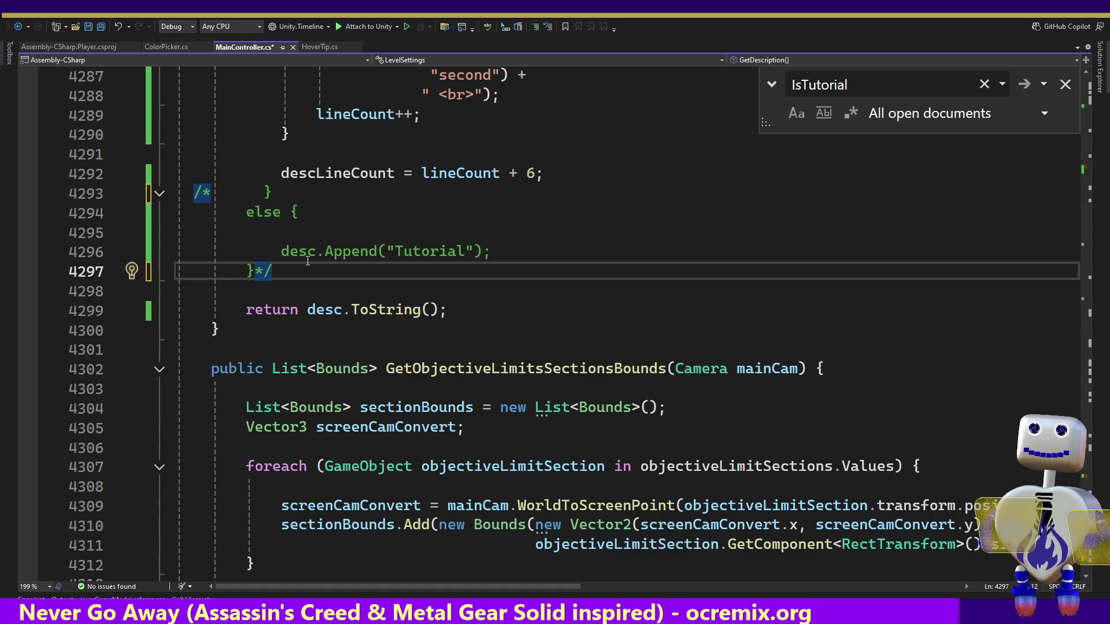
click(308, 261)
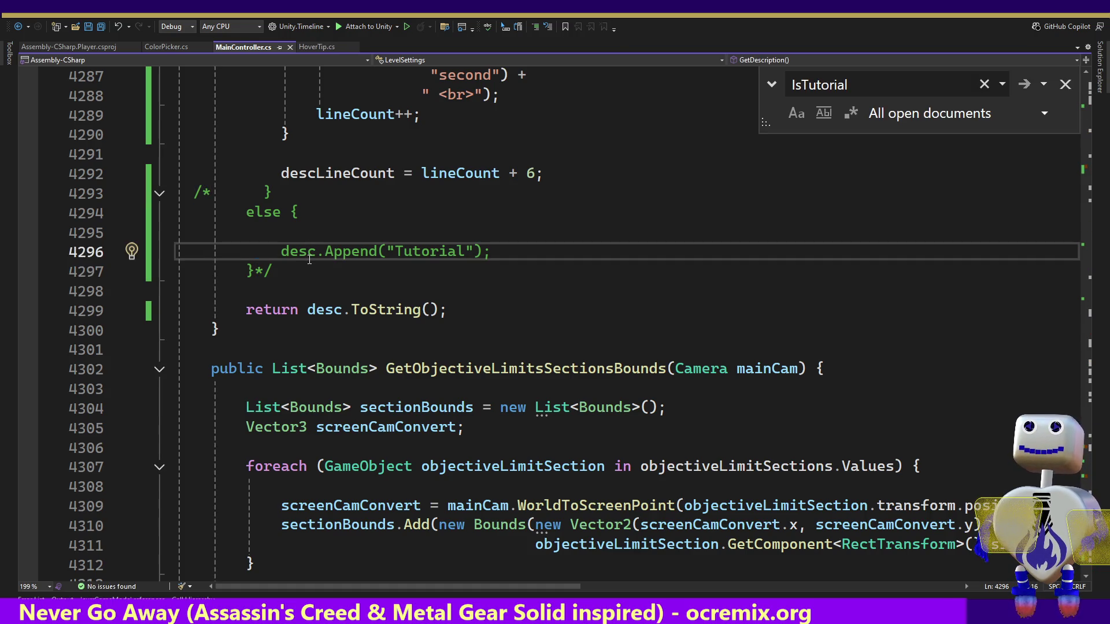